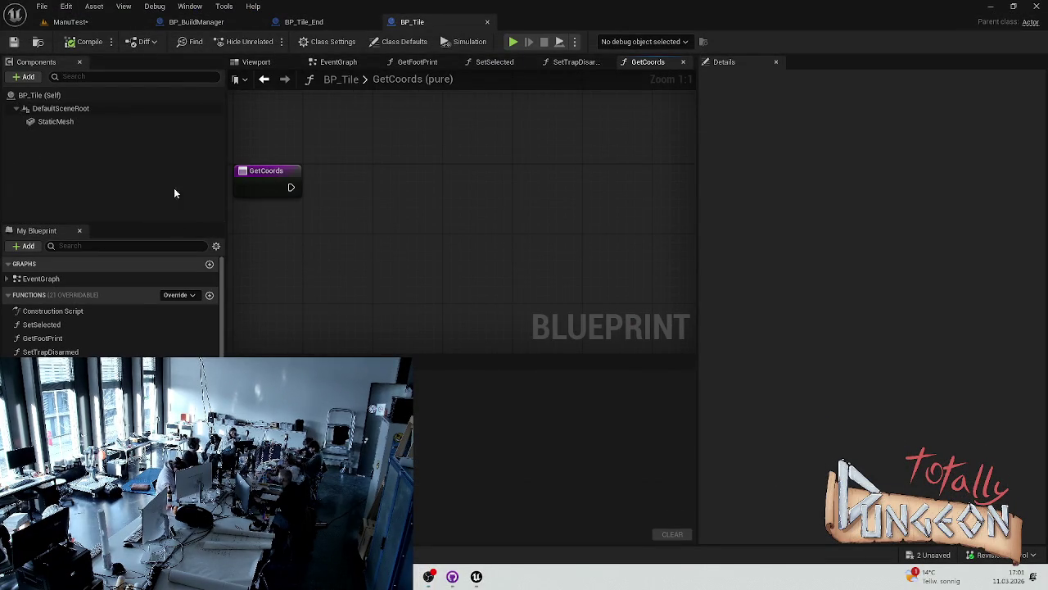
# Add a new input named Cell of type BP Cell to the GetCoords function.
pyautogui.click(267, 172)
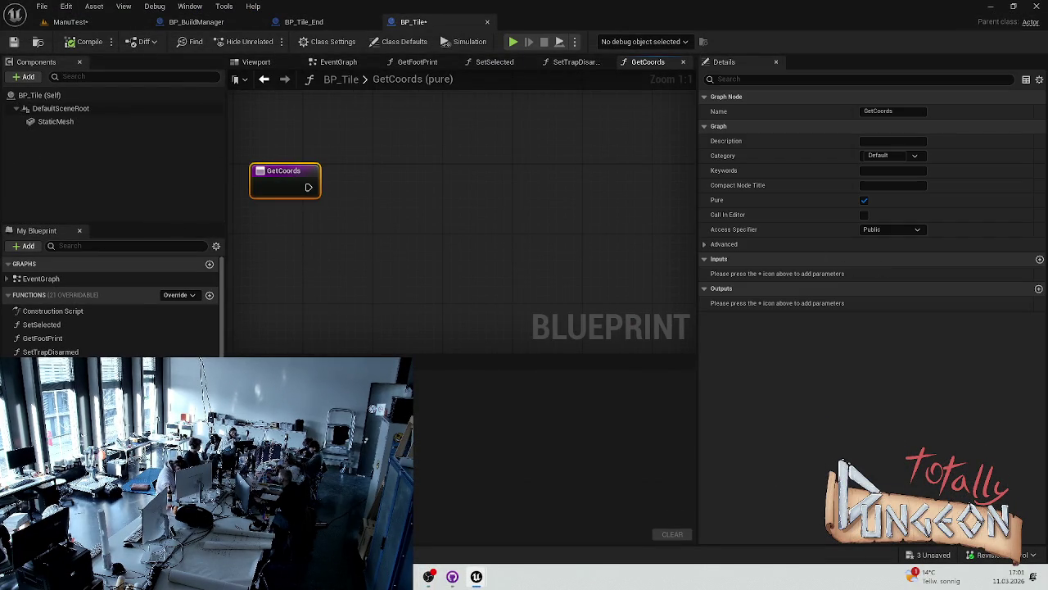
pyautogui.click(1040, 259)
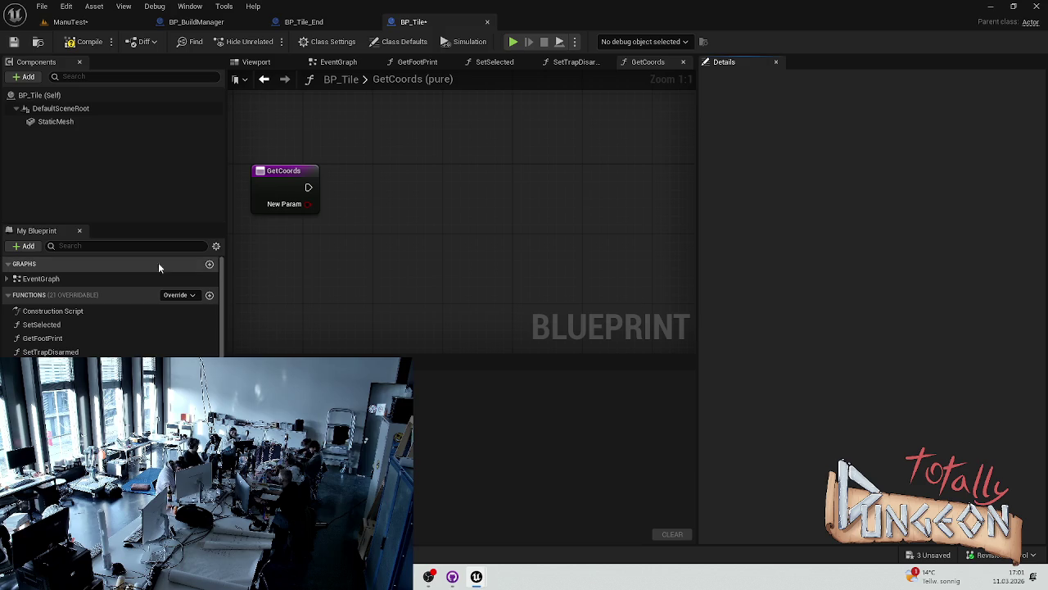
pyautogui.click(266, 181)
pyautogui.click(758, 274)
pyautogui.write('Cell')
pyautogui.press('Return')
pyautogui.click(895, 272)
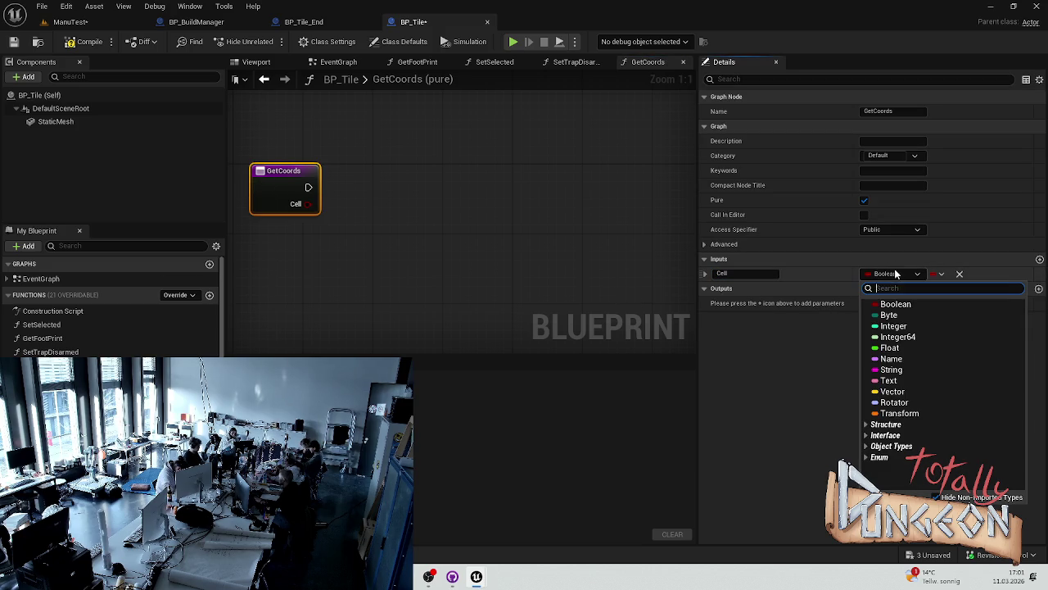
pyautogui.write('CP cel')
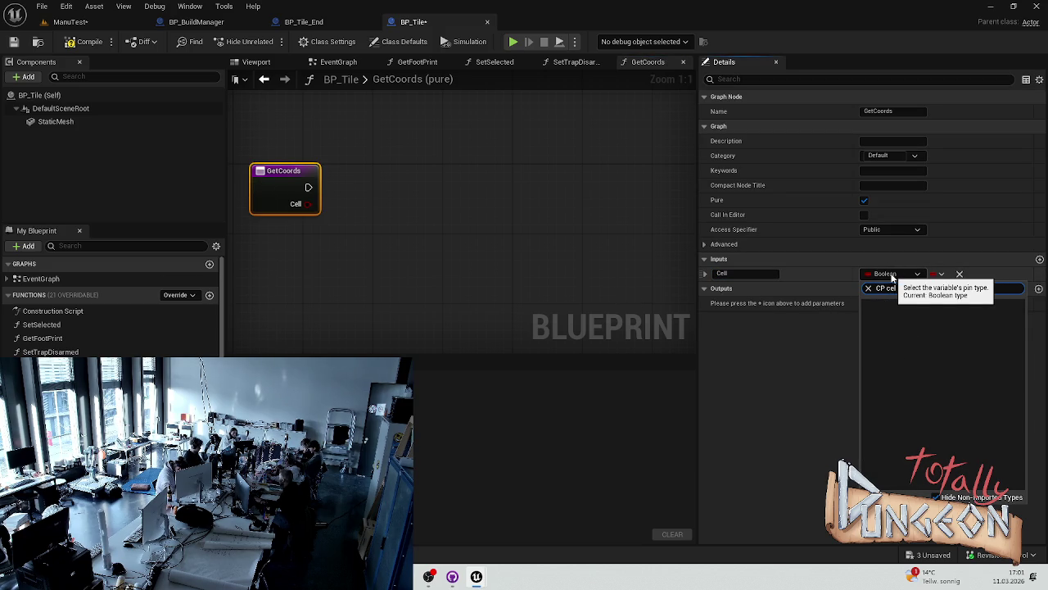
pyautogui.press('BackSpace')
pyautogui.press('BackSpace')
pyautogui.write('c')
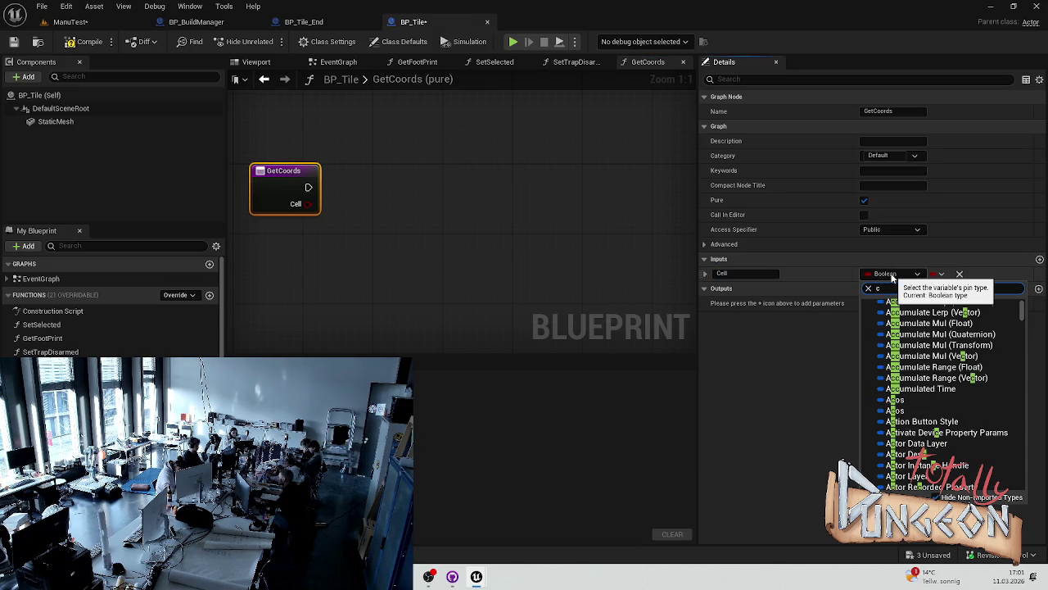
pyautogui.click(906, 313)
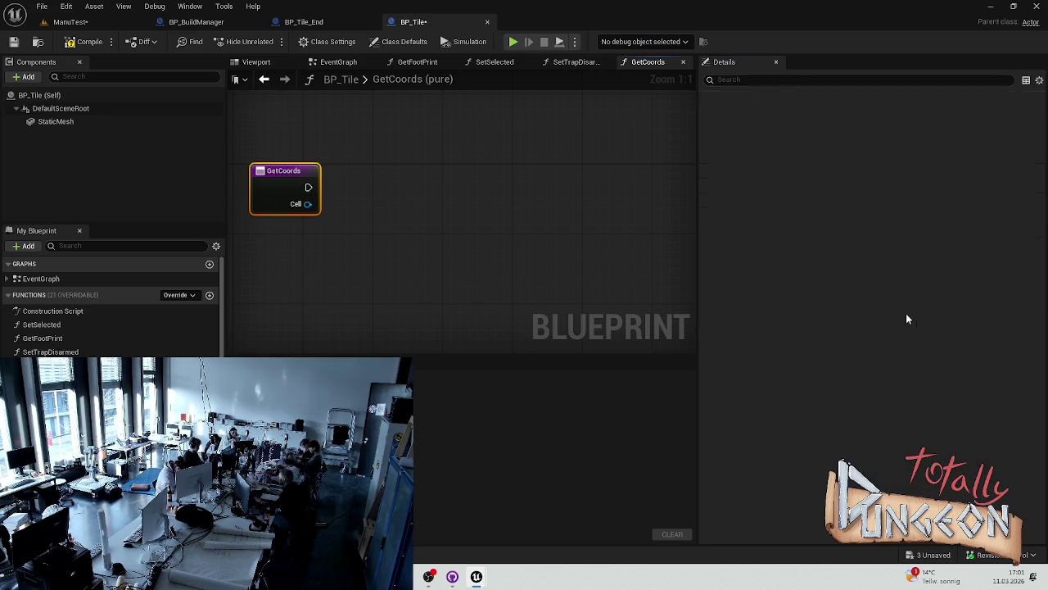
pyautogui.click(417, 183)
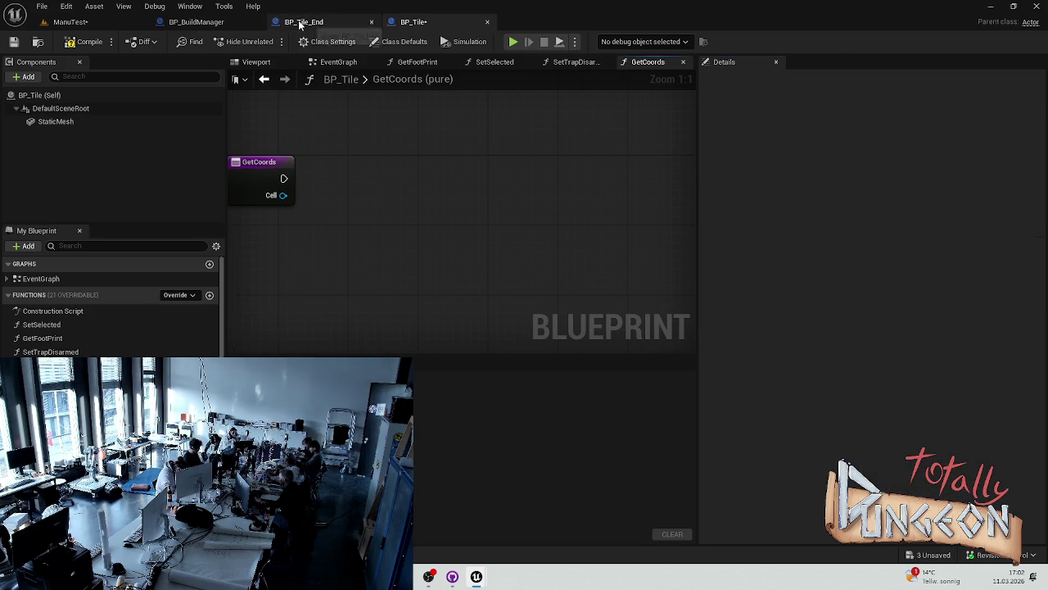
# Pull an Is Occupied getter from the Cell pin and position it.
pyautogui.moveTo(282, 194); pyautogui.dragTo(333, 222)
pyautogui.write('is occ')
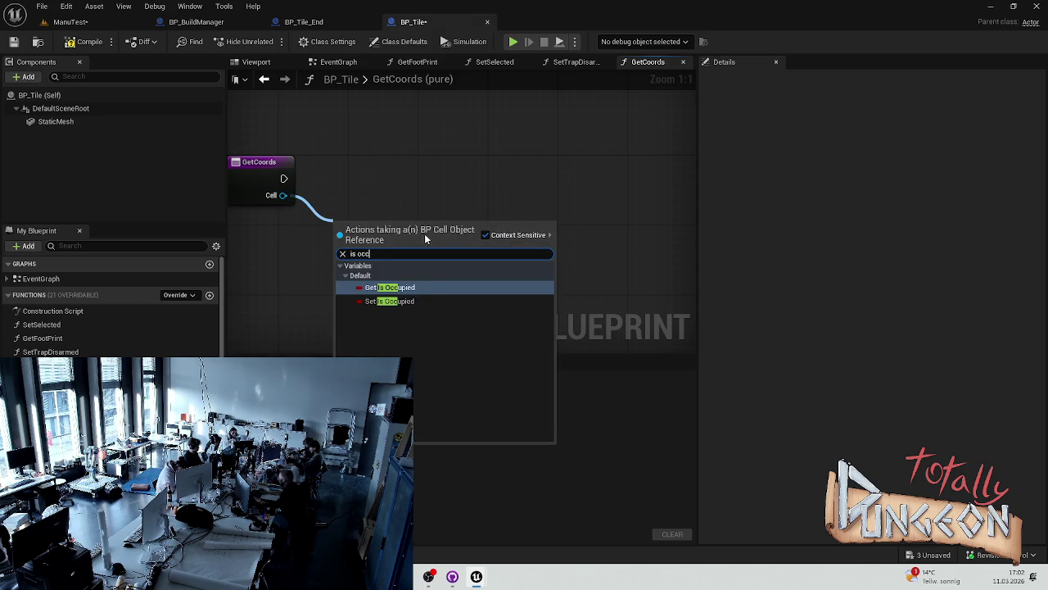
pyautogui.click(409, 287)
pyautogui.moveTo(375, 230); pyautogui.dragTo(303, 269)
# Add a Branch wired to the function's execution, with Is Occupied as its Condition.
pyautogui.click(430, 184)
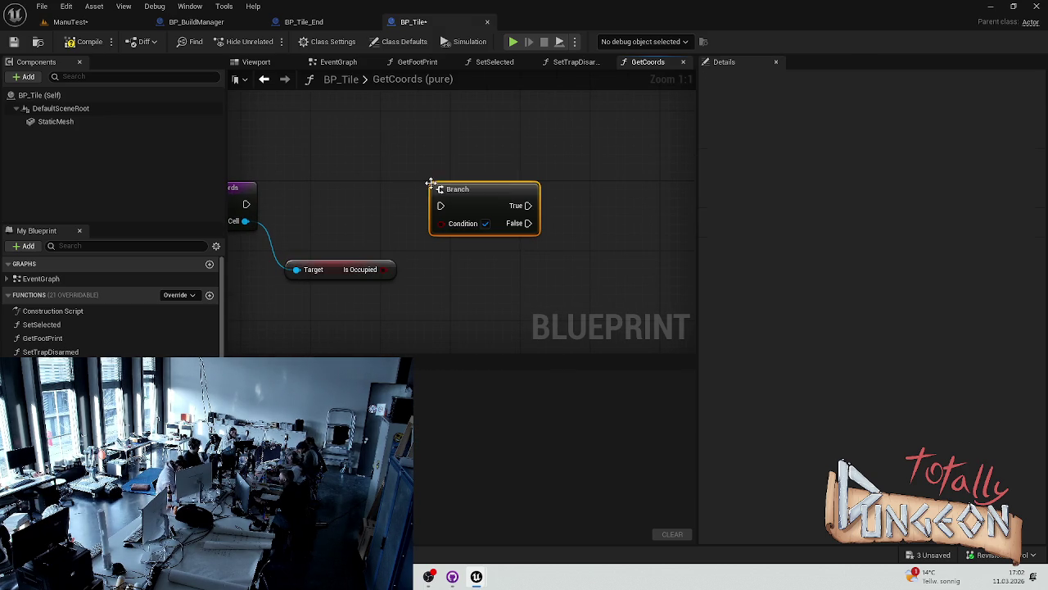
pyautogui.moveTo(246, 204)
pyautogui.mouseDown()
pyautogui.moveTo(446, 210)
pyautogui.moveTo(454, 191)
pyautogui.mouseUp()
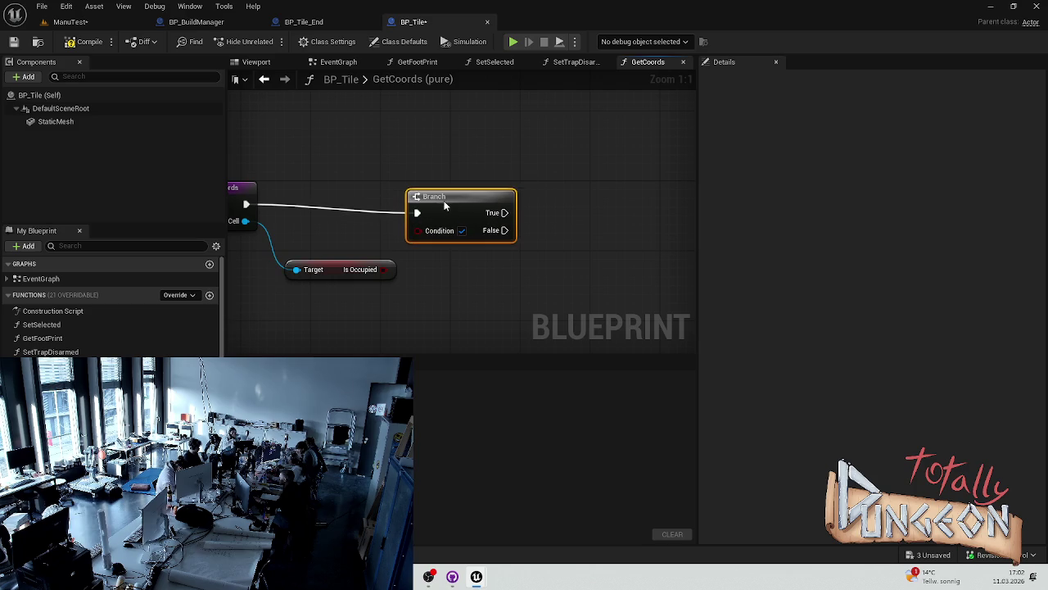
pyautogui.moveTo(381, 270); pyautogui.dragTo(426, 221)
pyautogui.click(494, 247)
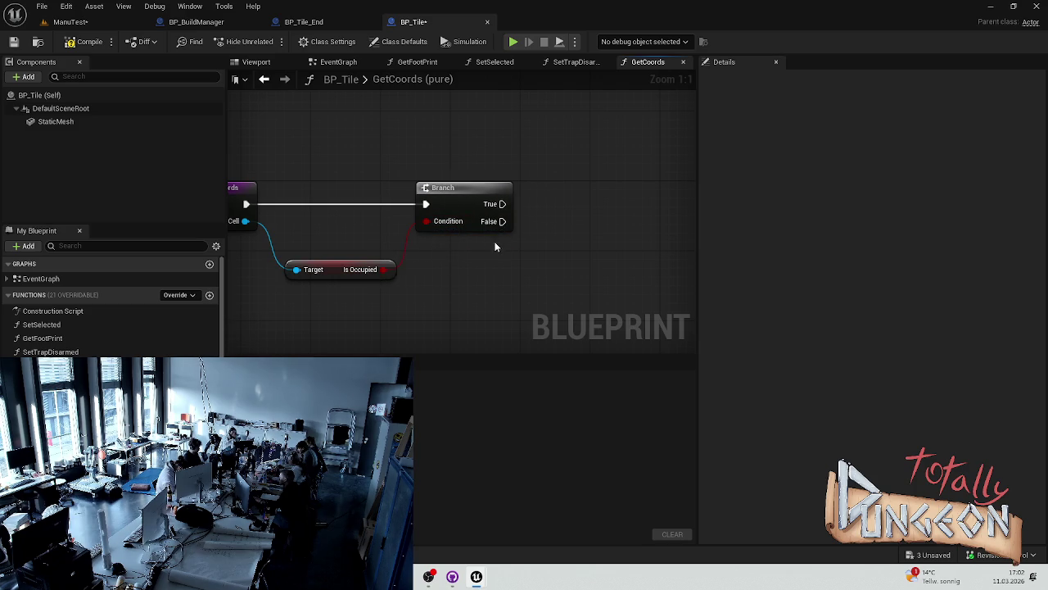
pyautogui.moveTo(592, 203); pyautogui.dragTo(411, 202)
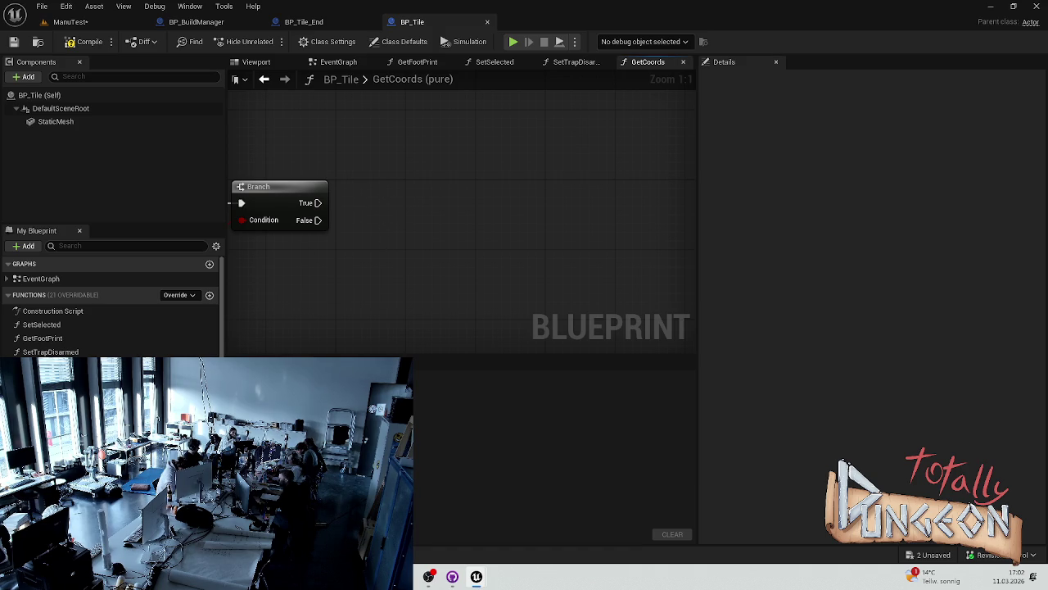
pyautogui.press('super')
pyautogui.press('Escape')
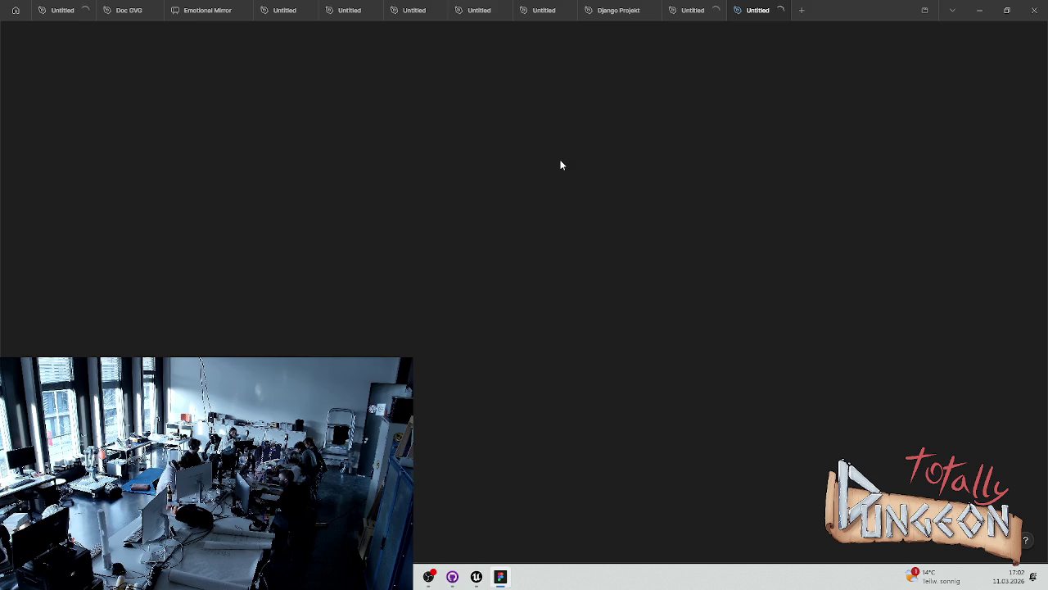
# Close the extra Figma file tabs, including Emotional Mirror, Django Projekt and Doc GVG.
pyautogui.click(221, 9)
pyautogui.click(218, 10)
pyautogui.click(218, 10)
pyautogui.click(218, 9)
pyautogui.click(219, 10)
pyautogui.click(219, 9)
pyautogui.click(237, 10)
pyautogui.click(148, 10)
pyautogui.click(81, 9)
pyautogui.click(82, 10)
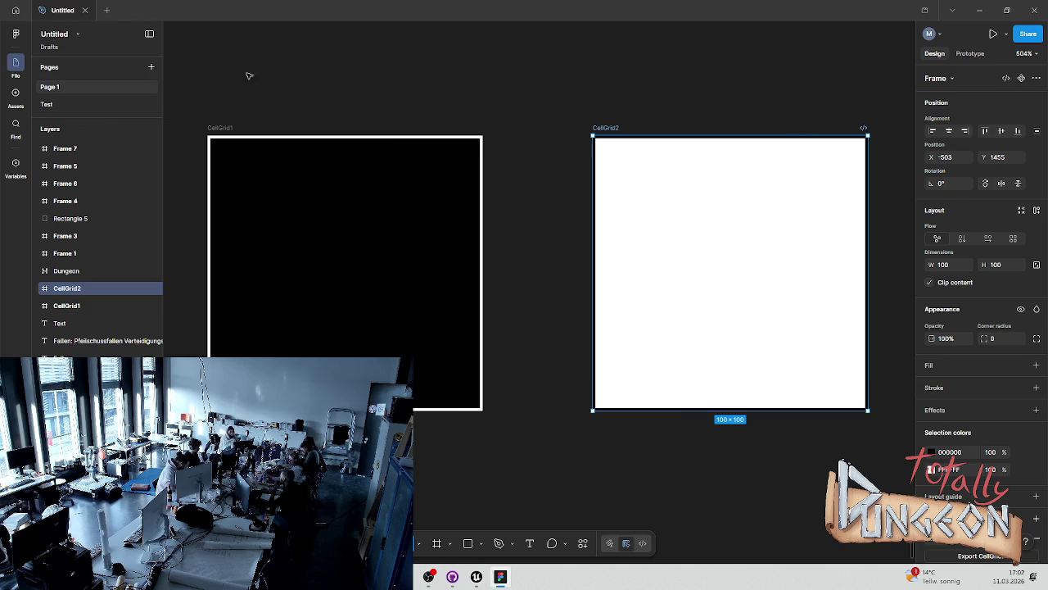
# Zoom the Figma canvas out to bring Frame 1 into view.
pyautogui.rightClick(516, 151)
pyautogui.moveTo(565, 244)
pyautogui.scroll(-5, 446, 147)
pyautogui.scroll(-10, 450, 238)
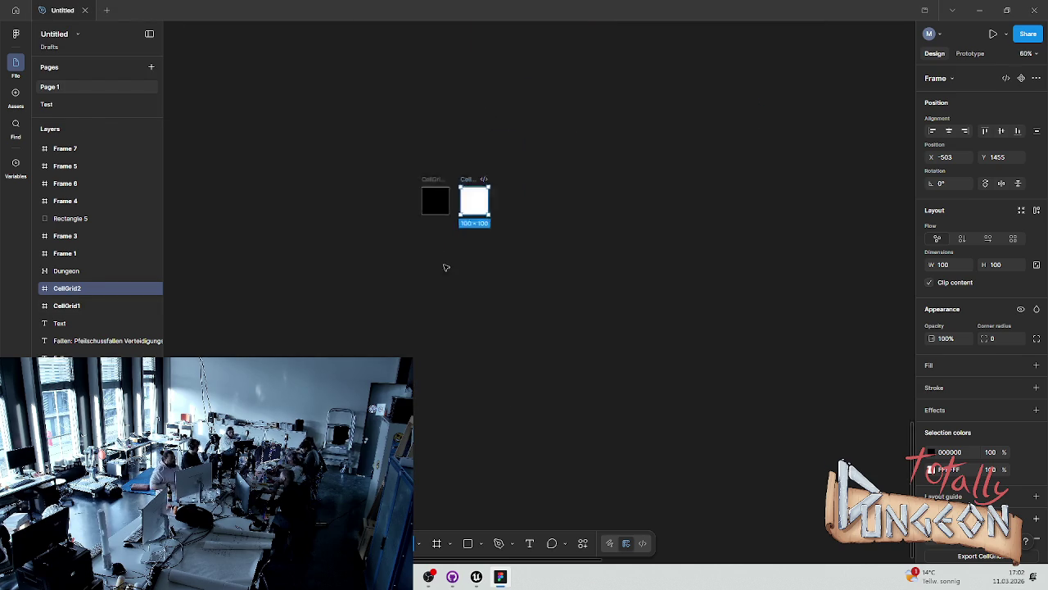
pyautogui.scroll(2, 341, 210)
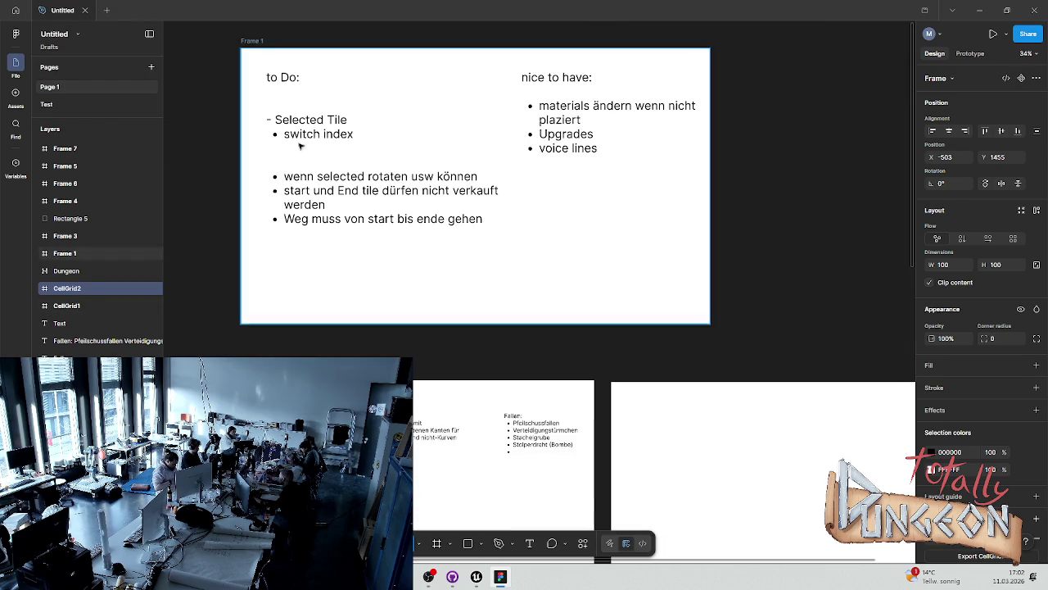
# Delete the three to-do lines after 'switch index' and start a new bullet below it.
pyautogui.click(399, 199)
pyautogui.doubleClick(399, 199)
pyautogui.click(493, 218)
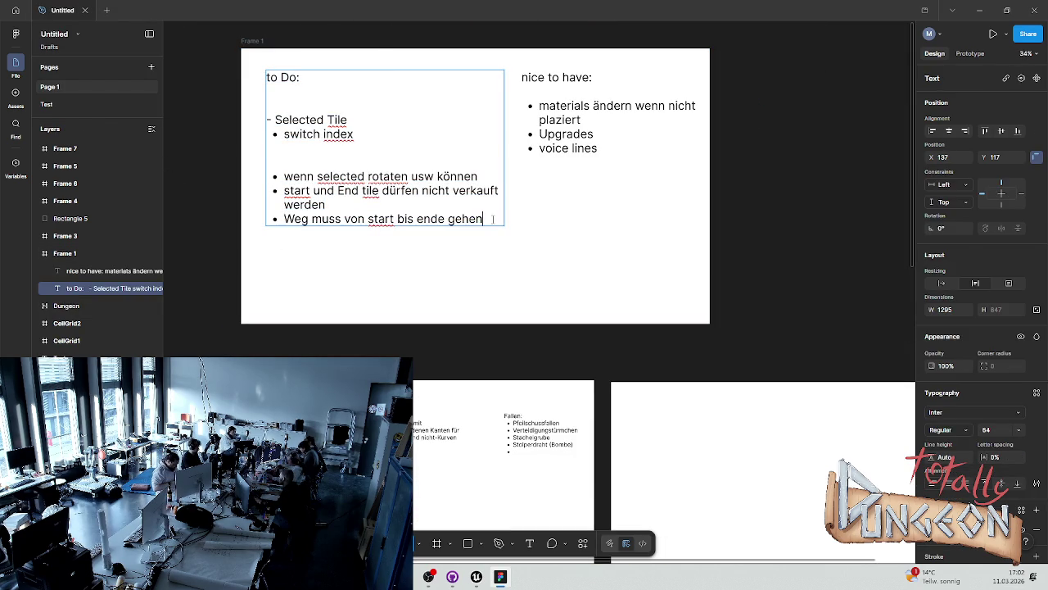
pyautogui.click(358, 134)
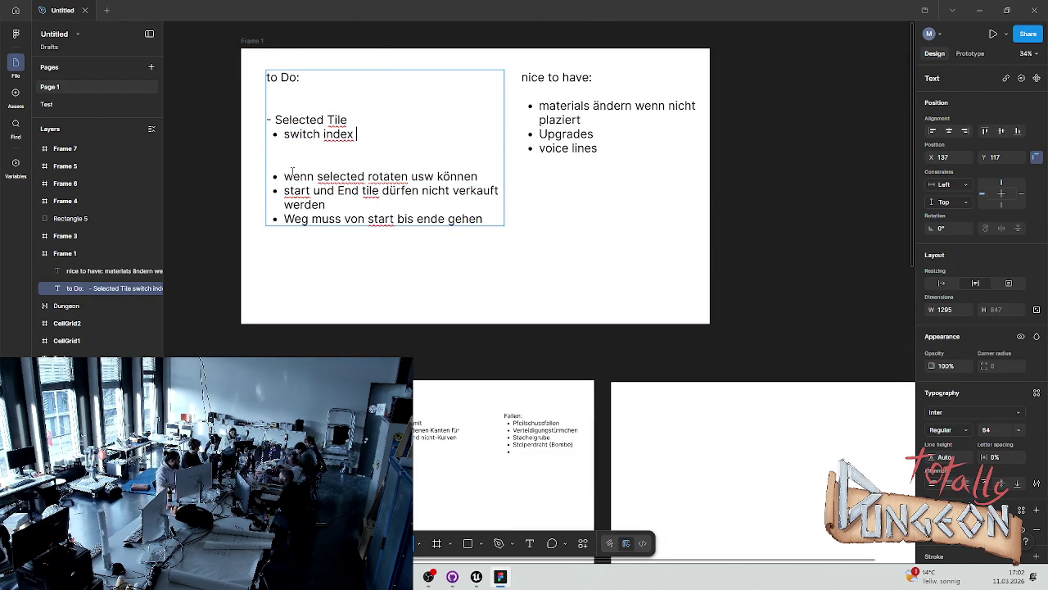
pyautogui.moveTo(285, 176); pyautogui.dragTo(475, 177)
pyautogui.press('BackSpace')
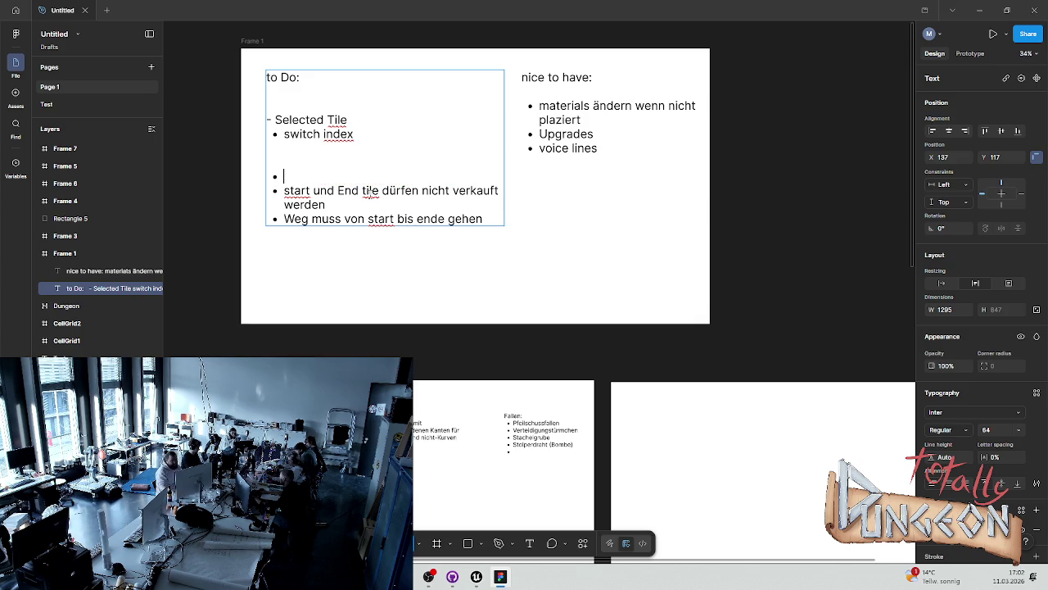
pyautogui.tripleClick(322, 201)
pyautogui.press('BackSpace')
pyautogui.moveTo(488, 206)
pyautogui.mouseDown()
pyautogui.moveTo(303, 204)
pyautogui.moveTo(288, 180)
pyautogui.mouseUp()
pyautogui.press('BackSpace')
pyautogui.press('BackSpace')
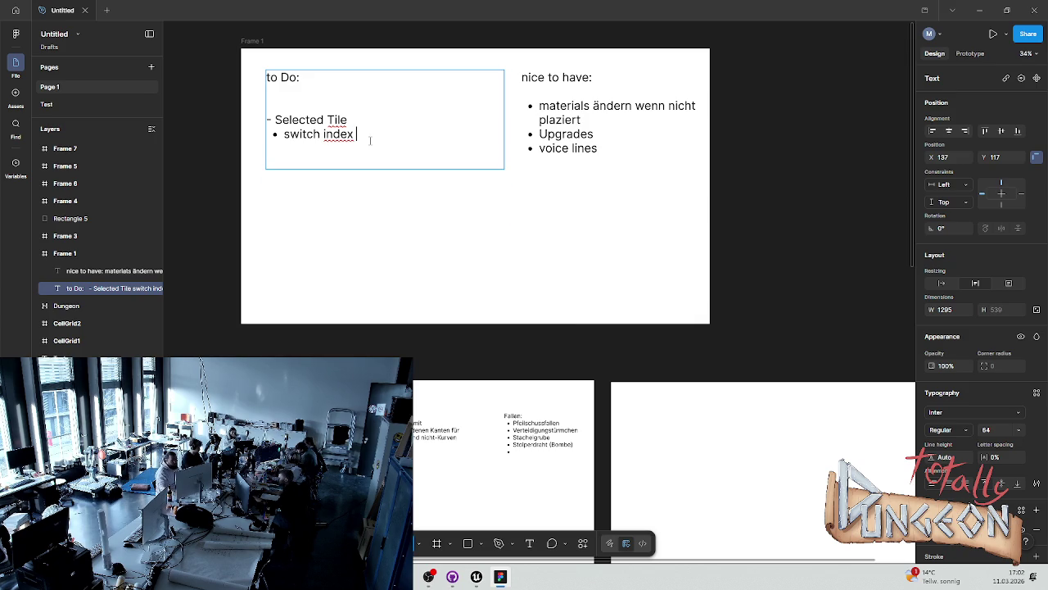
pyautogui.press('Return')
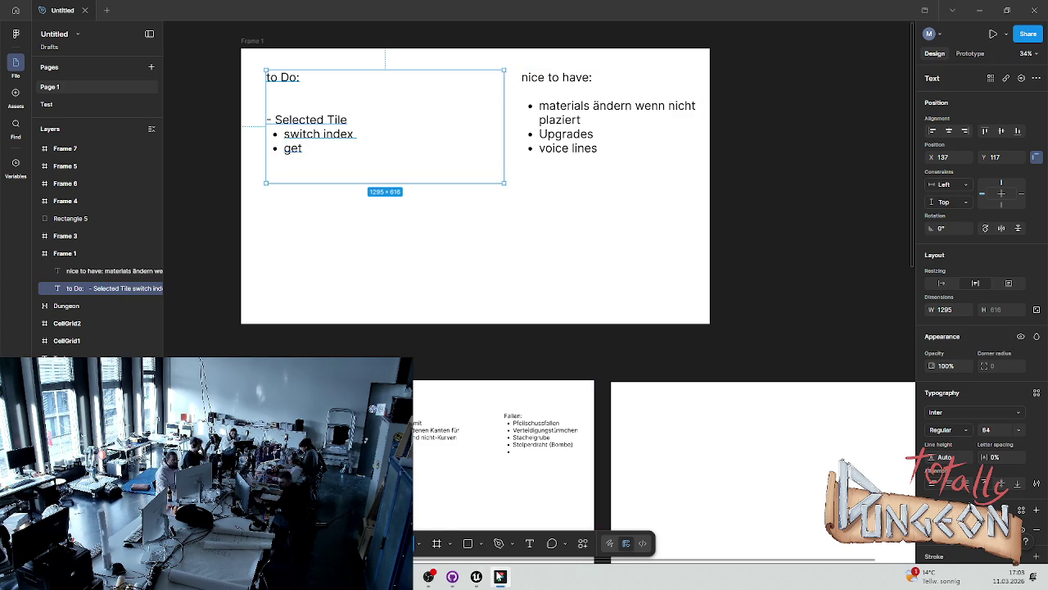
# Change the third to-do bullet from 'get' to 'clear whole grid', then return to Unreal.
pyautogui.click(501, 577)
pyautogui.moveTo(430, 269); pyautogui.dragTo(497, 264)
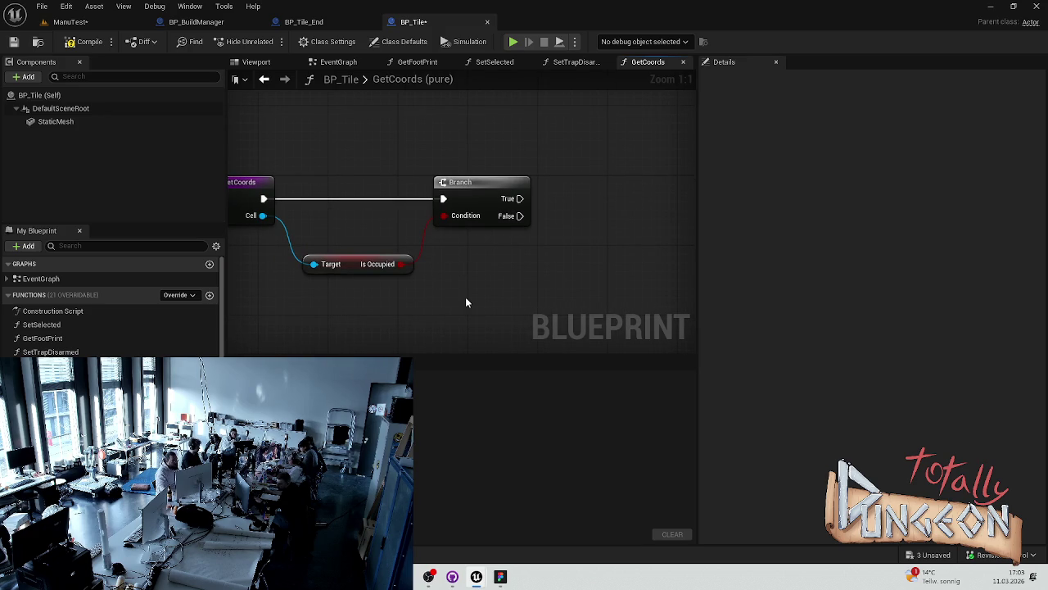
pyautogui.click(500, 576)
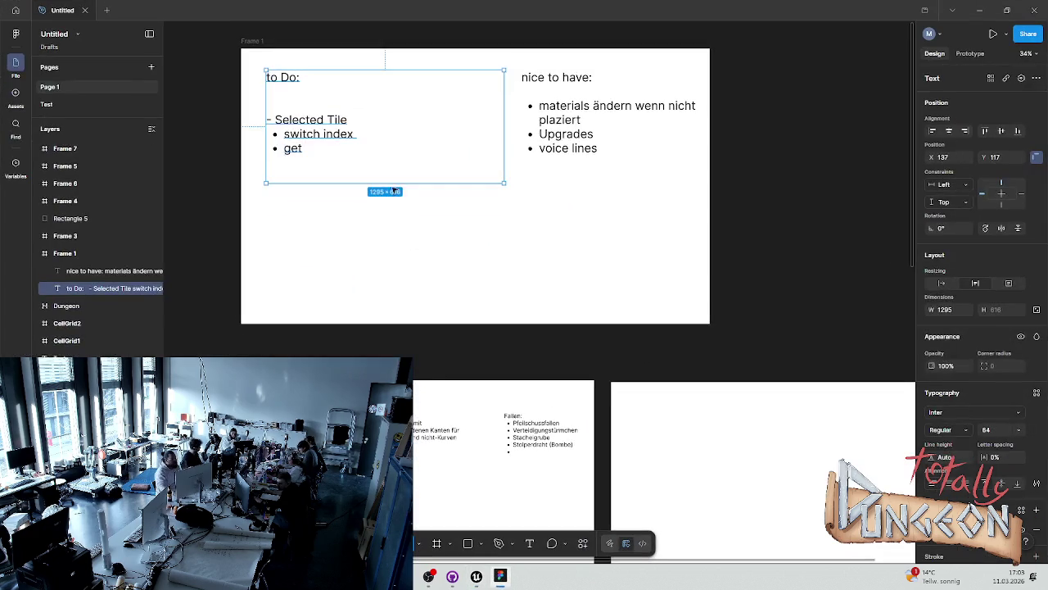
pyautogui.doubleClick(311, 149)
pyautogui.doubleClick(295, 148)
pyautogui.write('clear whole grid')
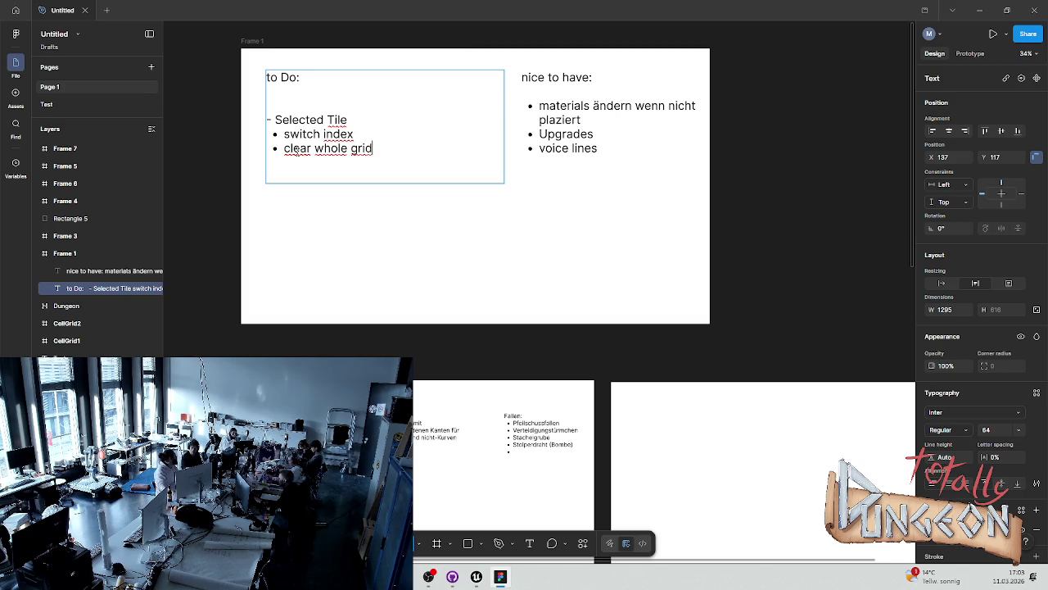
pyautogui.press('Escape')
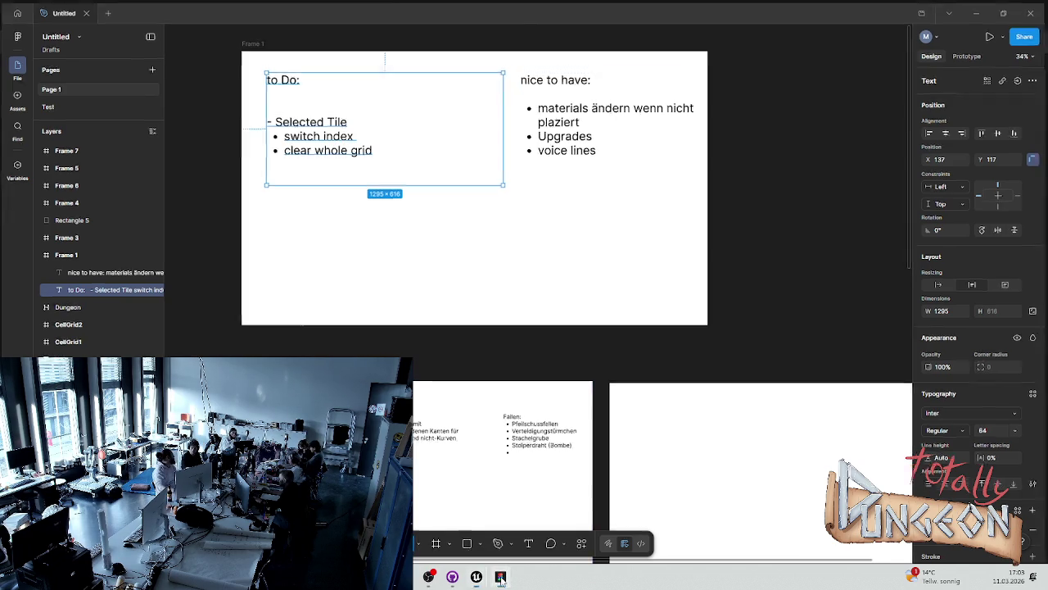
pyautogui.click(500, 578)
pyautogui.scroll(1, 501, 255)
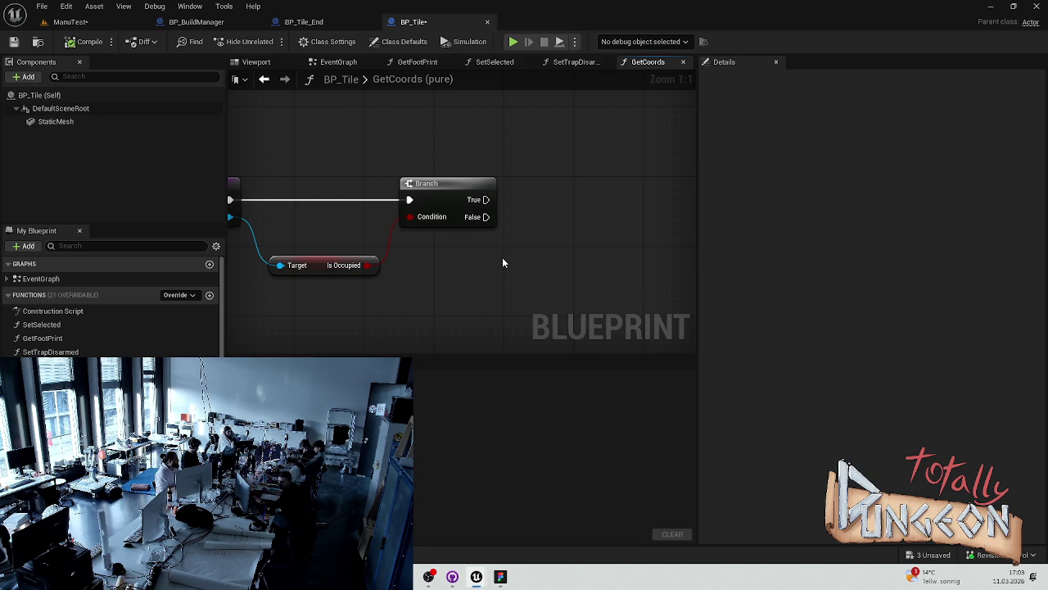
# In the BP_BuildManager blueprint, add a new function named ClearGrid.
pyautogui.click(197, 21)
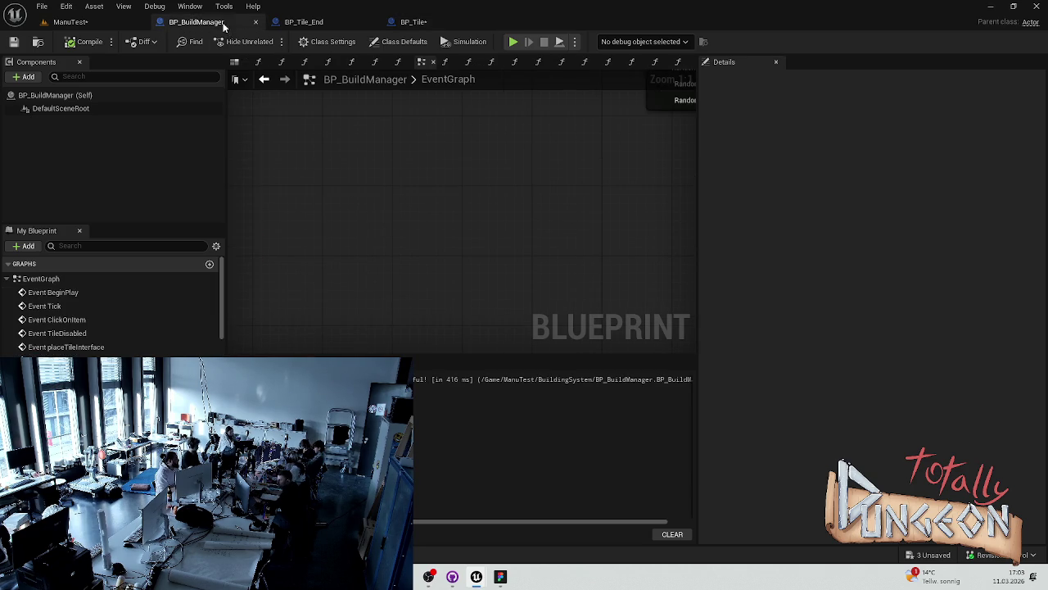
pyautogui.scroll(-5, 114, 311)
pyautogui.scroll(10, 211, 307)
pyautogui.click(209, 306)
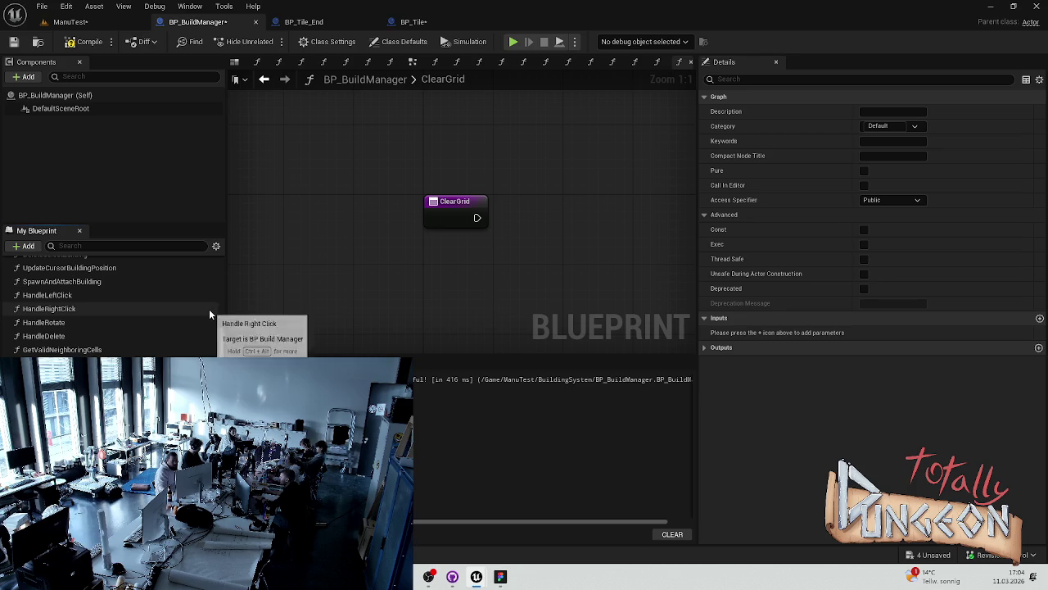
# Confirm the ClearGrid name and drop a Grid Cell getter into its graph.
pyautogui.hotkey('ctrl', 's')
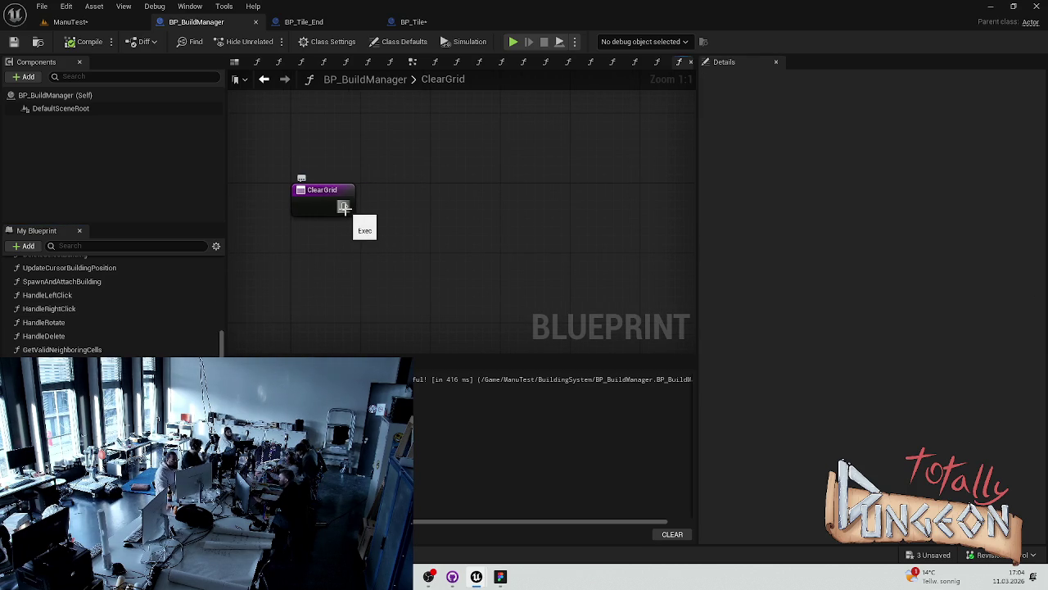
pyautogui.scroll(-5, 110, 307)
pyautogui.scroll(-3, 110, 307)
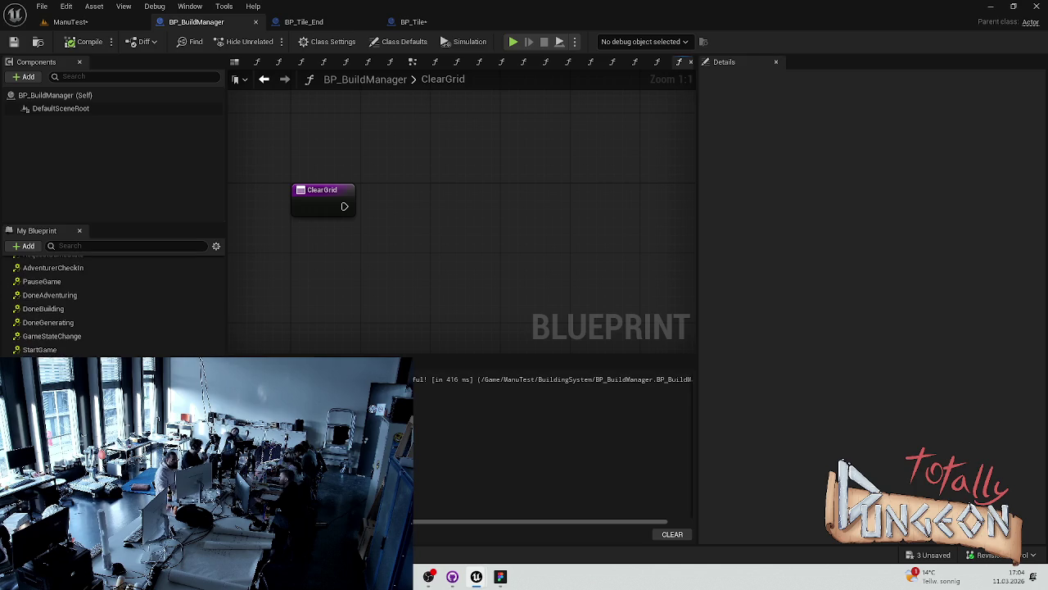
pyautogui.moveTo(49, 385)
pyautogui.mouseDown()
pyautogui.moveTo(354, 260)
pyautogui.moveTo(335, 252)
pyautogui.moveTo(297, 267)
pyautogui.mouseUp()
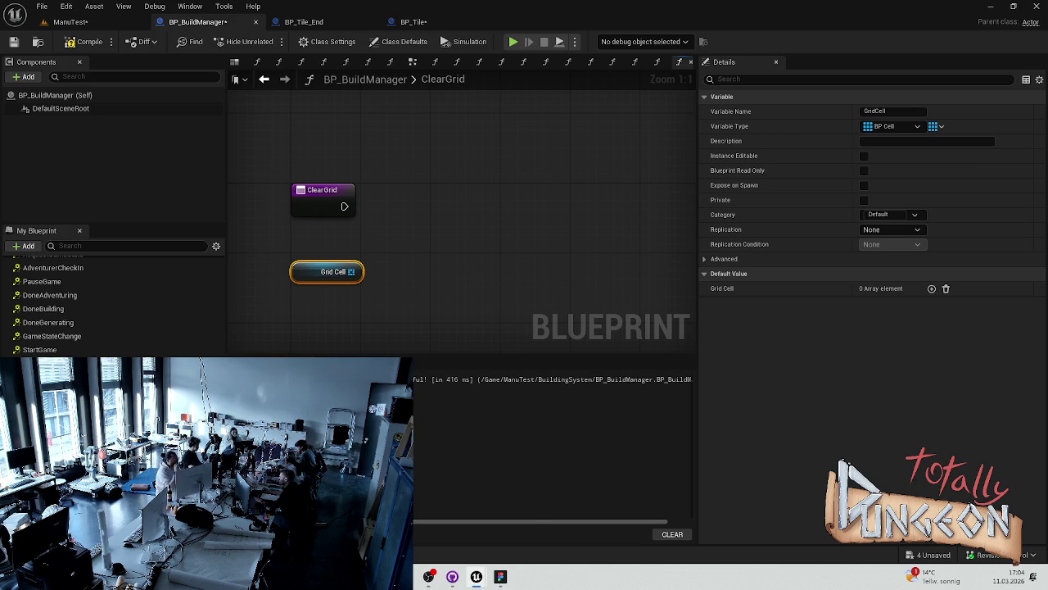
# Browse the Phoenix and Phoenix2 asset folders in the asset browser, then close it.
pyautogui.hotkey('ctrl', 'space')
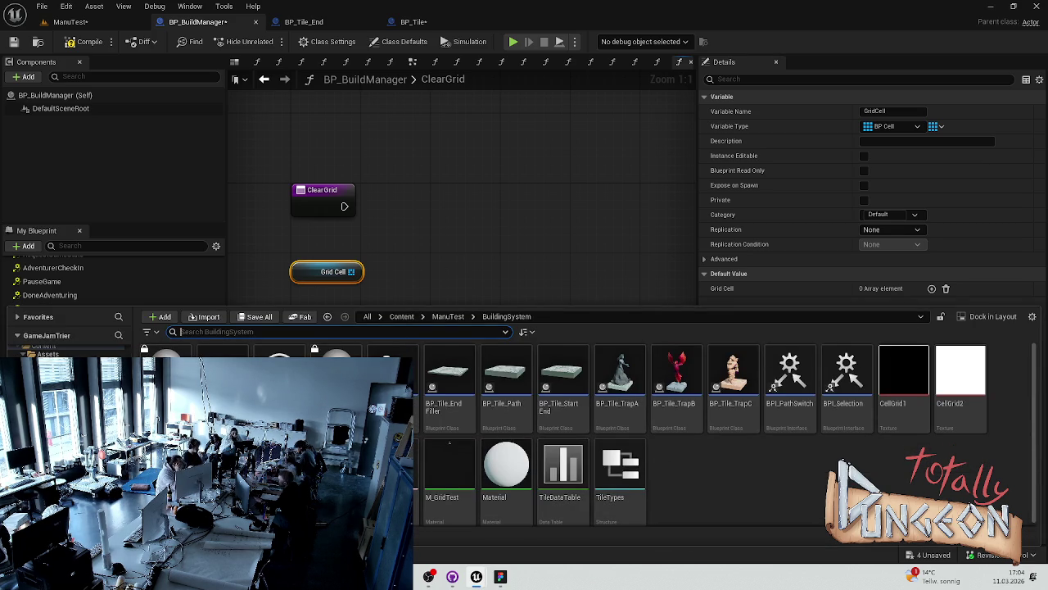
pyautogui.click(49, 385)
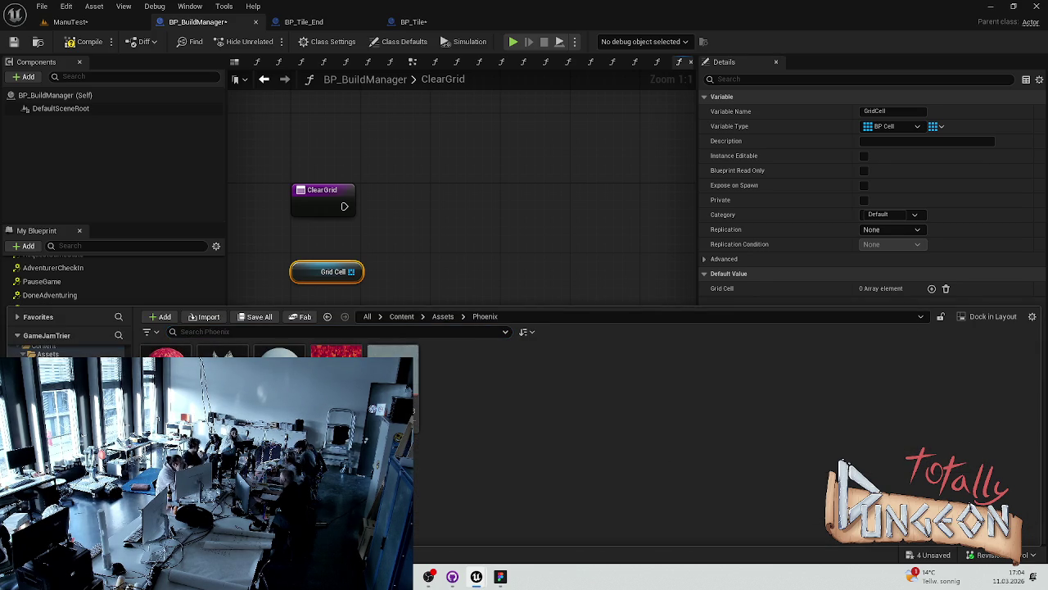
pyautogui.click(49, 397)
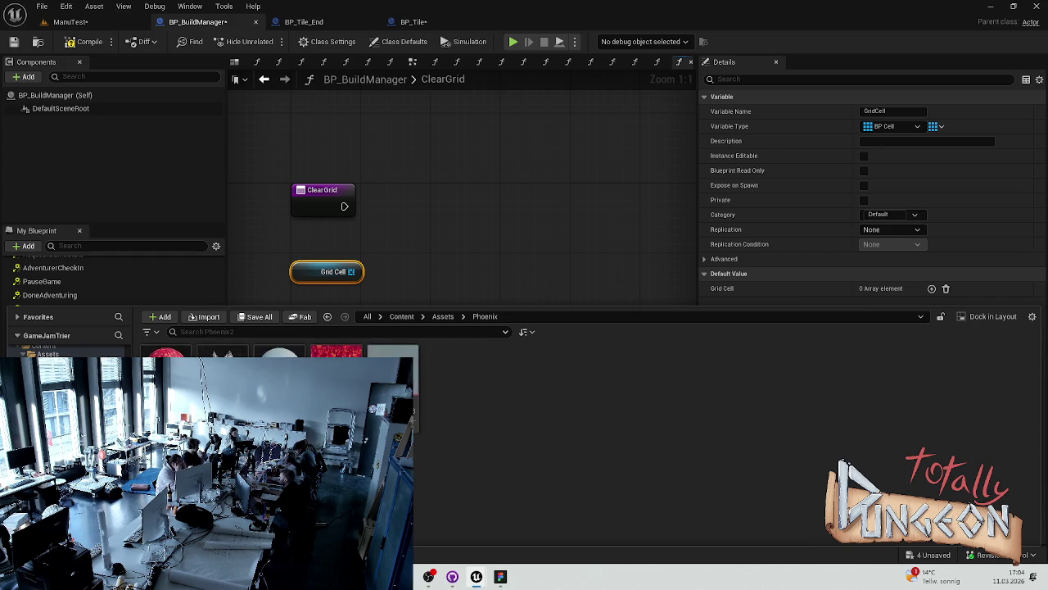
pyautogui.click(376, 207)
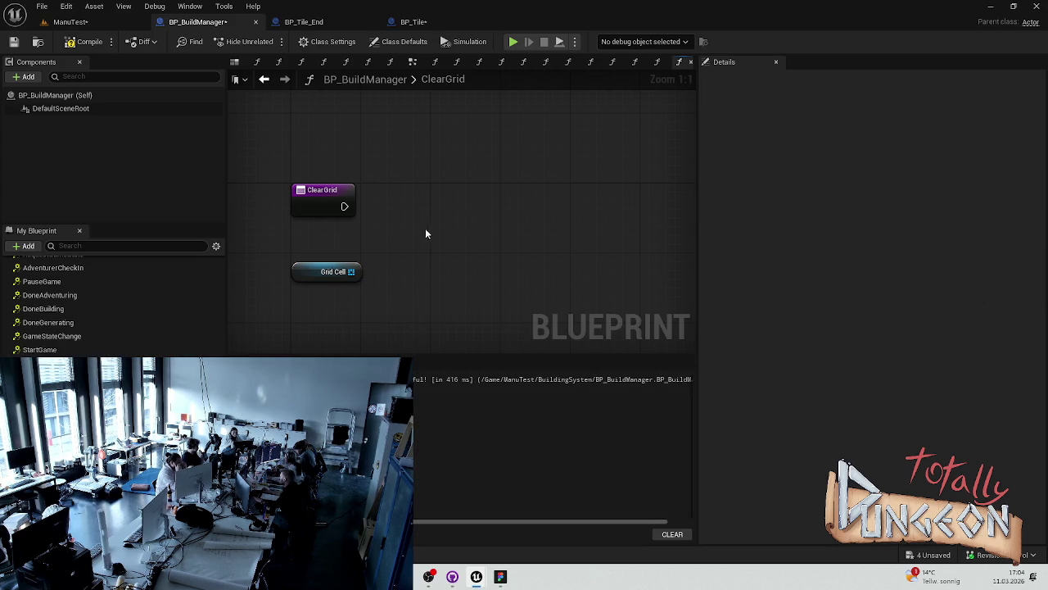
# Add a For Each Loop over Grid Cell, driven by ClearGrid's execution.
pyautogui.moveTo(277, 278)
pyautogui.mouseDown()
pyautogui.moveTo(367, 230)
pyautogui.moveTo(354, 223)
pyautogui.mouseUp()
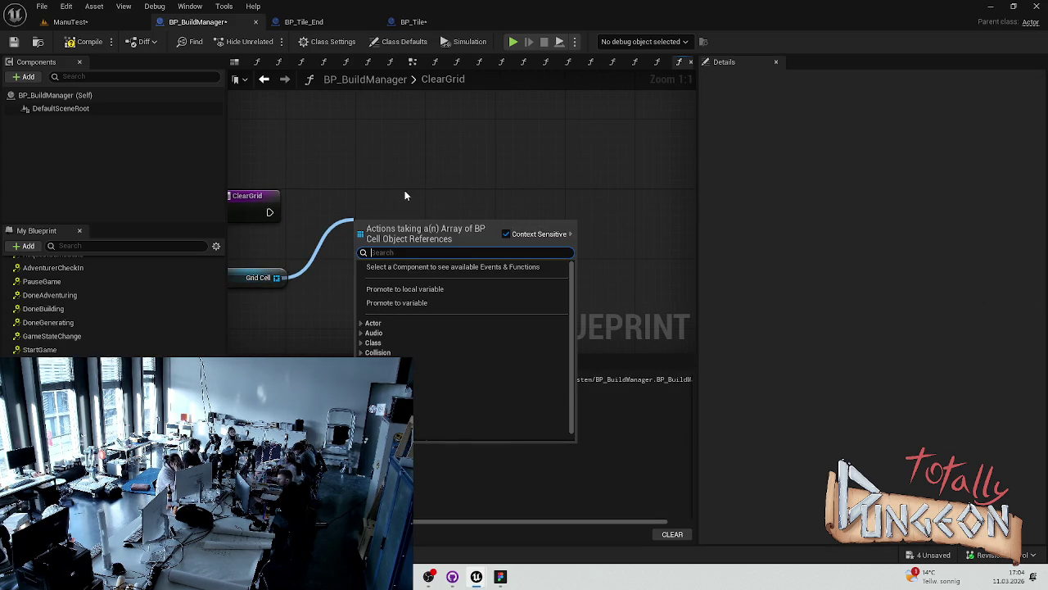
pyautogui.press('Escape')
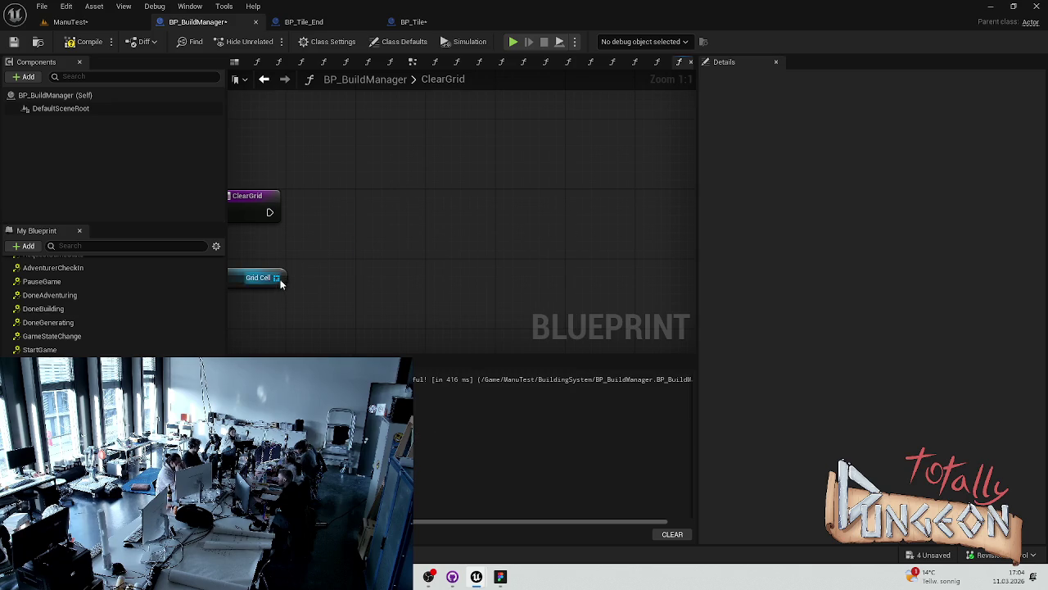
pyautogui.hotkey('ctrl', 'z')
pyautogui.moveTo(269, 212)
pyautogui.mouseDown()
pyautogui.moveTo(366, 195)
pyautogui.moveTo(397, 207)
pyautogui.mouseUp()
pyautogui.click(255, 277)
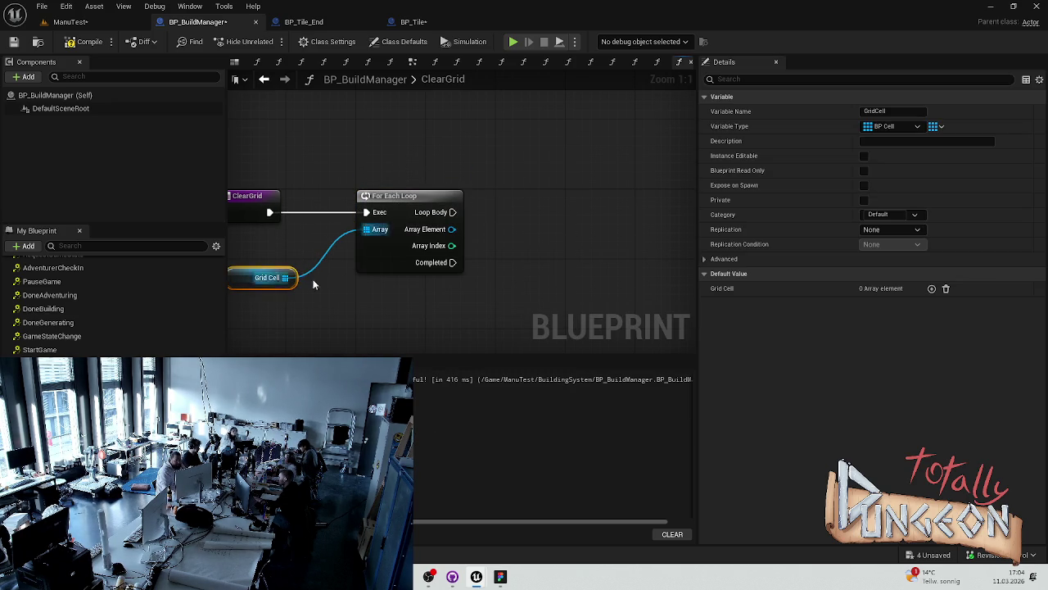
pyautogui.click(330, 291)
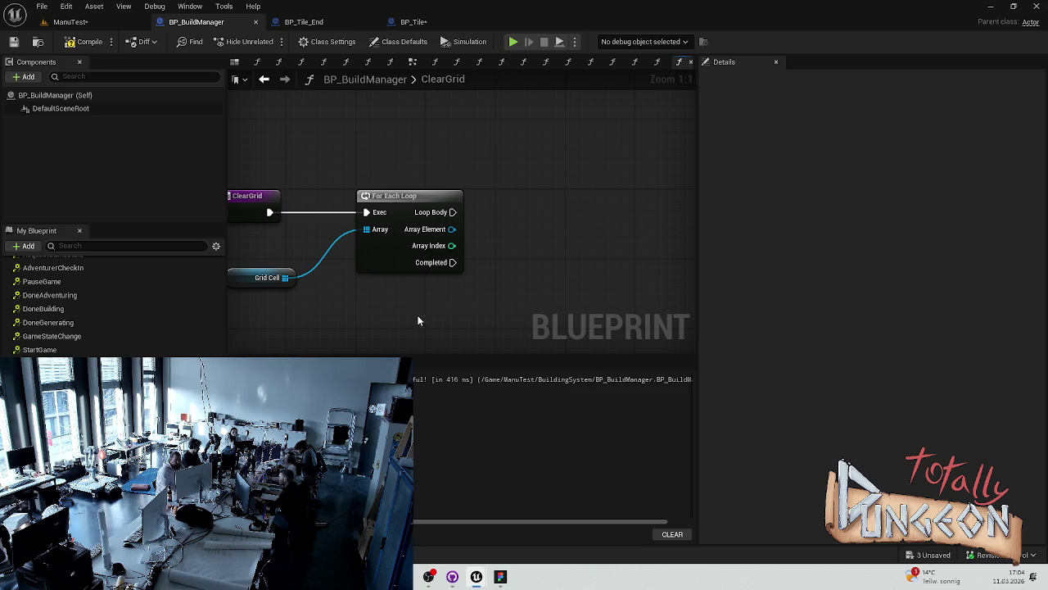
# Get Is Occupied from the loop's Array Element and save the blueprint.
pyautogui.moveTo(571, 237)
pyautogui.mouseDown()
pyautogui.moveTo(325, 245)
pyautogui.moveTo(315, 258)
pyautogui.moveTo(352, 277)
pyautogui.mouseUp()
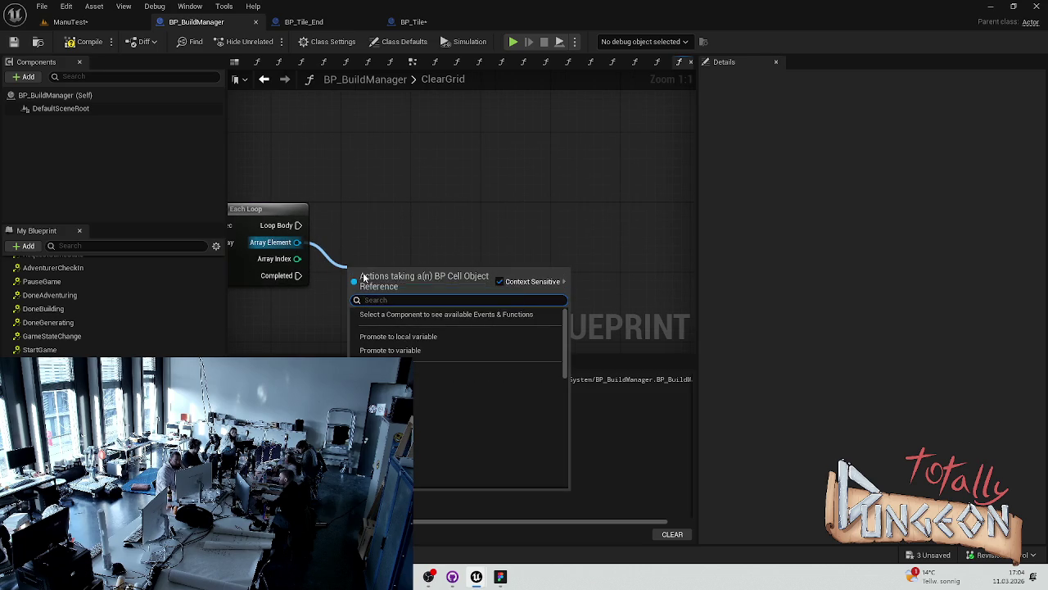
pyautogui.write('is')
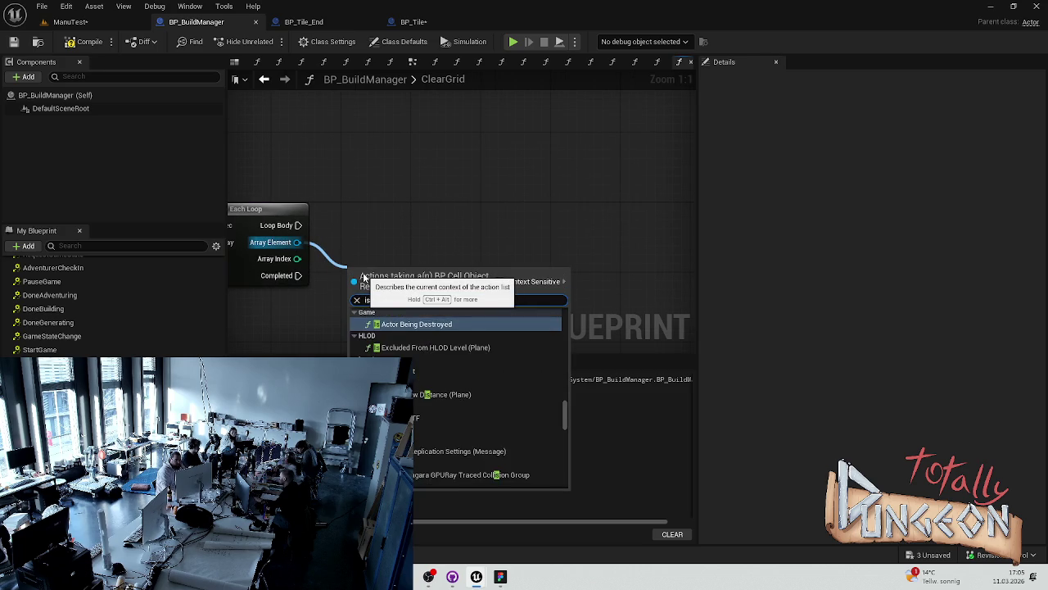
pyautogui.write(' occ')
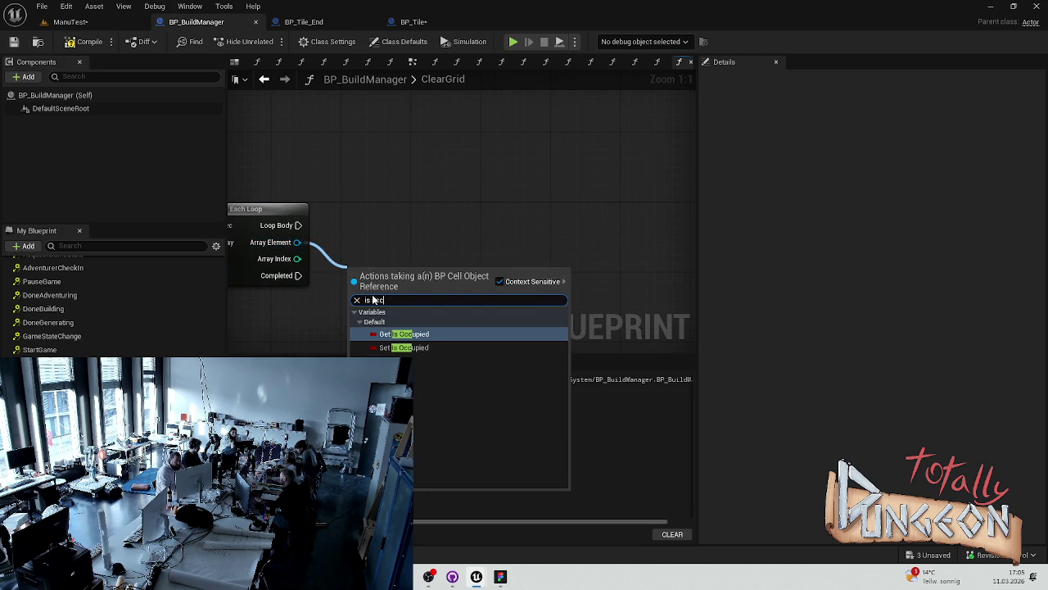
pyautogui.click(405, 338)
pyautogui.hotkey('ctrl', 's')
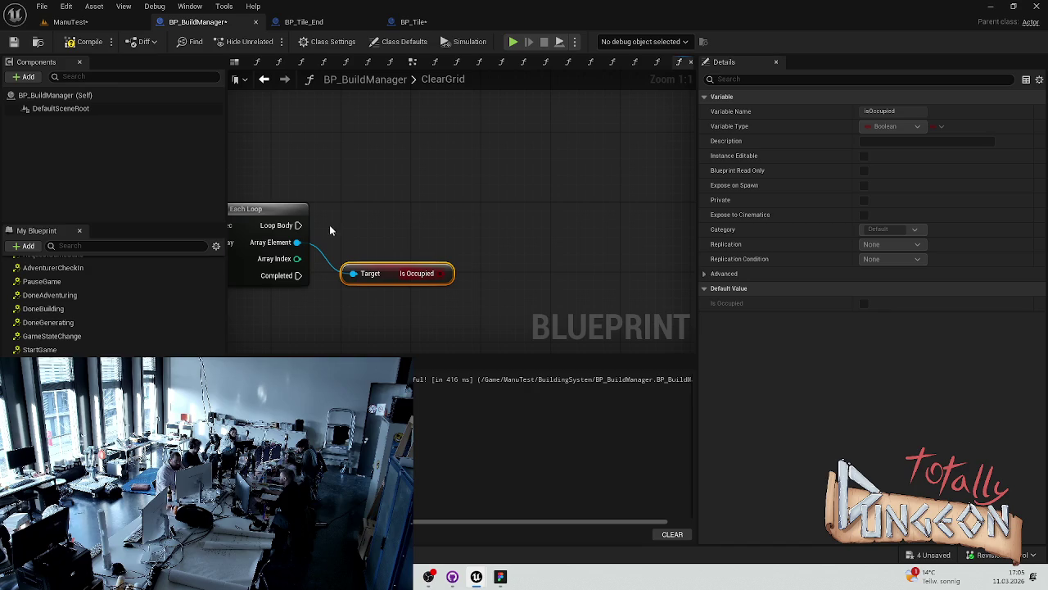
# Add a Branch on Loop Body with Is Occupied as its Condition.
pyautogui.moveTo(298, 225)
pyautogui.mouseDown()
pyautogui.moveTo(487, 224)
pyautogui.moveTo(519, 234)
pyautogui.mouseUp()
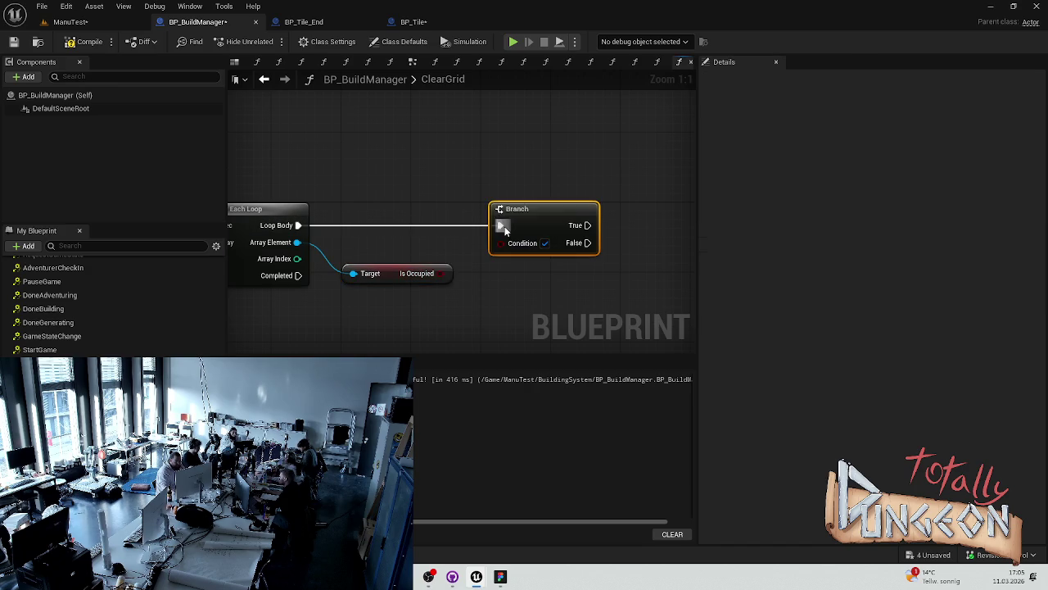
pyautogui.moveTo(443, 273); pyautogui.dragTo(509, 246)
pyautogui.moveTo(536, 209); pyautogui.dragTo(510, 209)
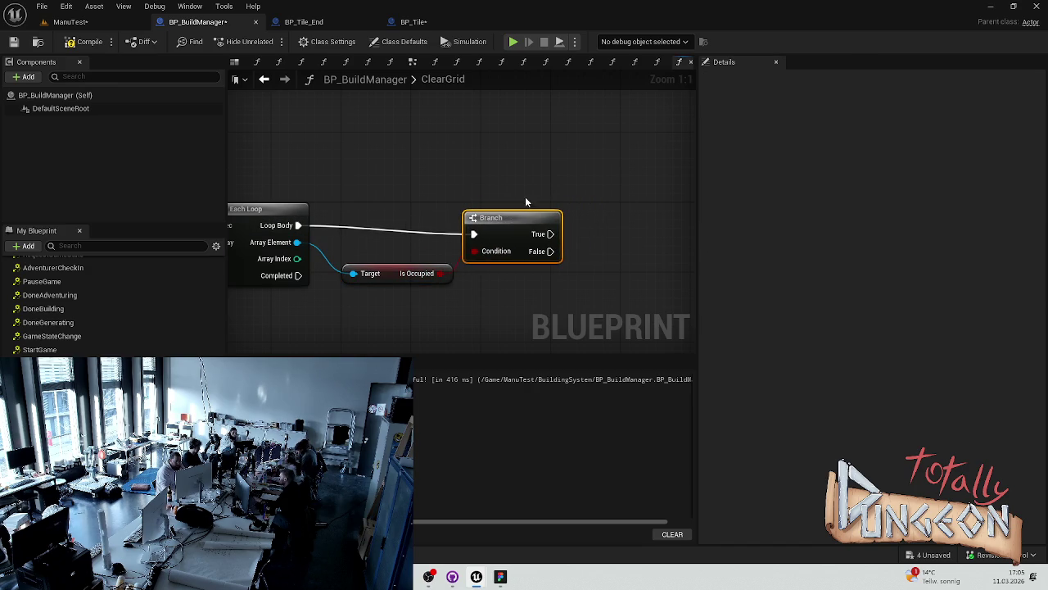
pyautogui.hotkey('ctrl', 's')
pyautogui.moveTo(552, 175); pyautogui.dragTo(368, 177)
pyautogui.moveTo(365, 228)
pyautogui.mouseDown()
pyautogui.moveTo(428, 235)
pyautogui.moveTo(413, 230)
pyautogui.mouseUp()
pyautogui.click(417, 185)
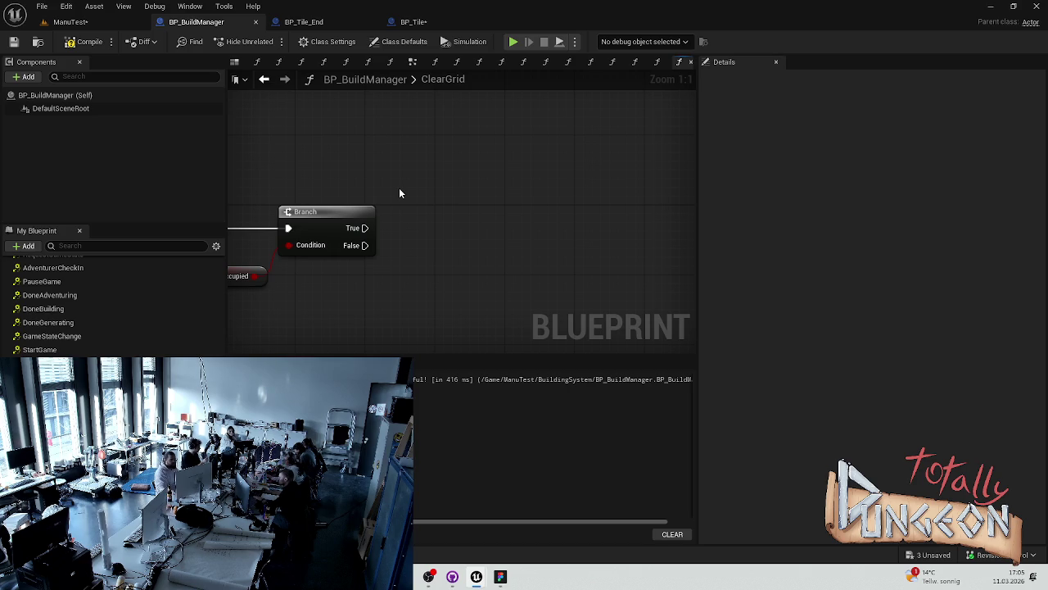
# Open the + Add list of new members in the My Blueprint panel.
pyautogui.scroll(2, 115, 393)
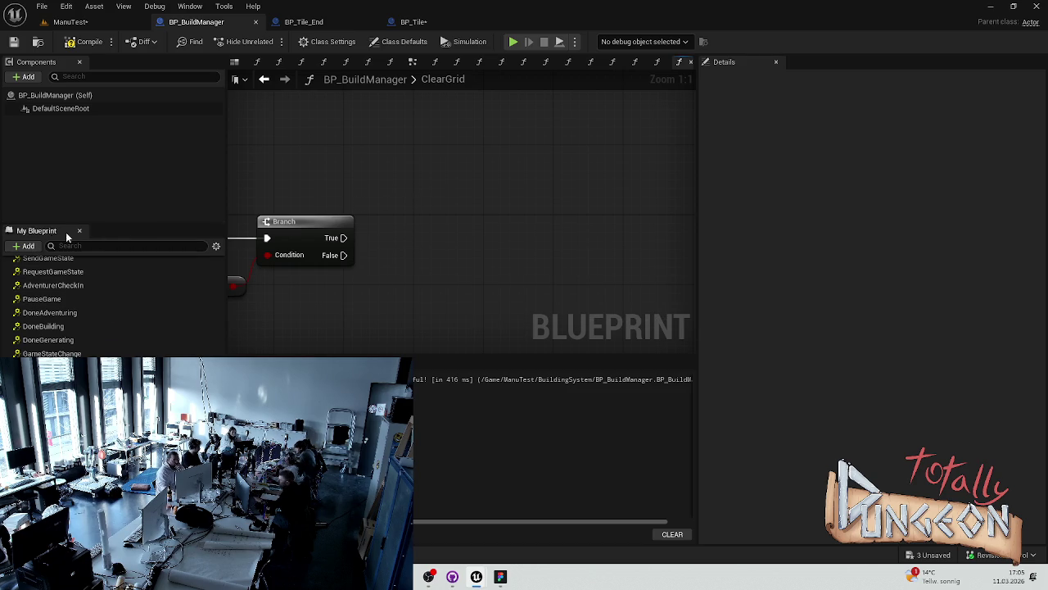
pyautogui.click(29, 246)
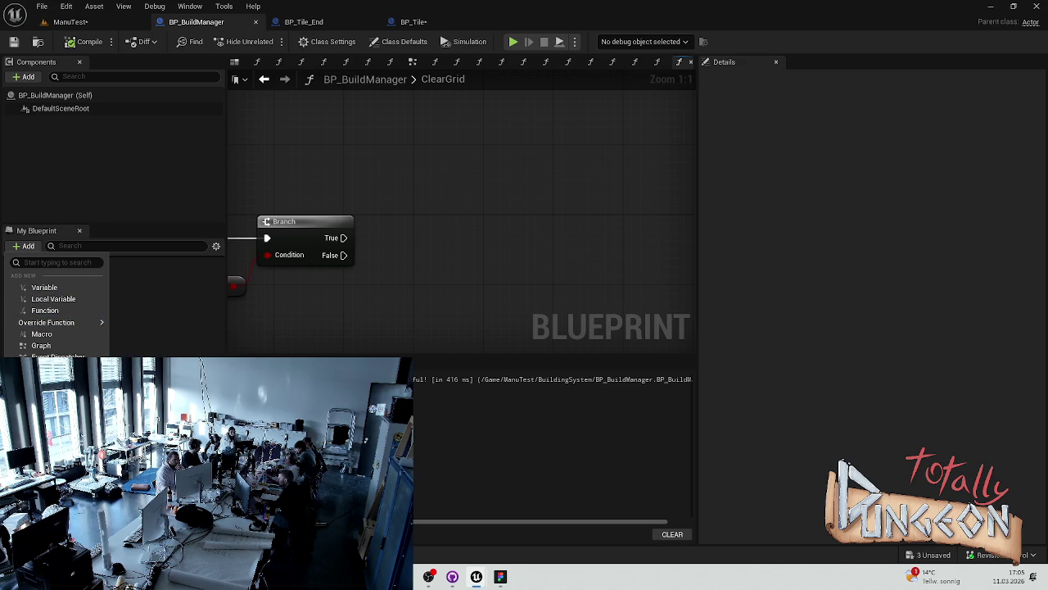
pyautogui.press('Escape')
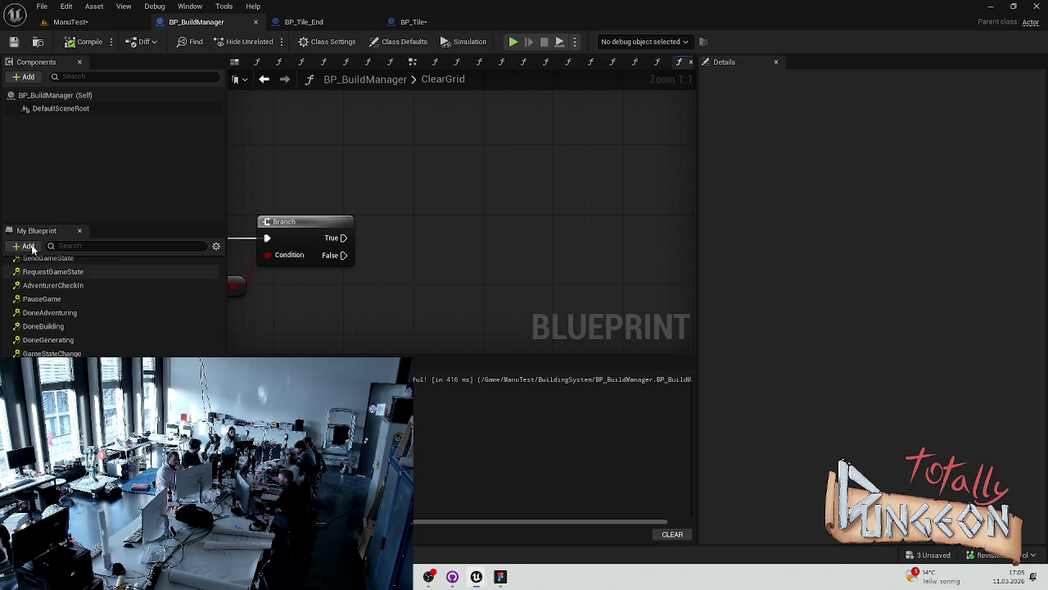
pyautogui.click(29, 247)
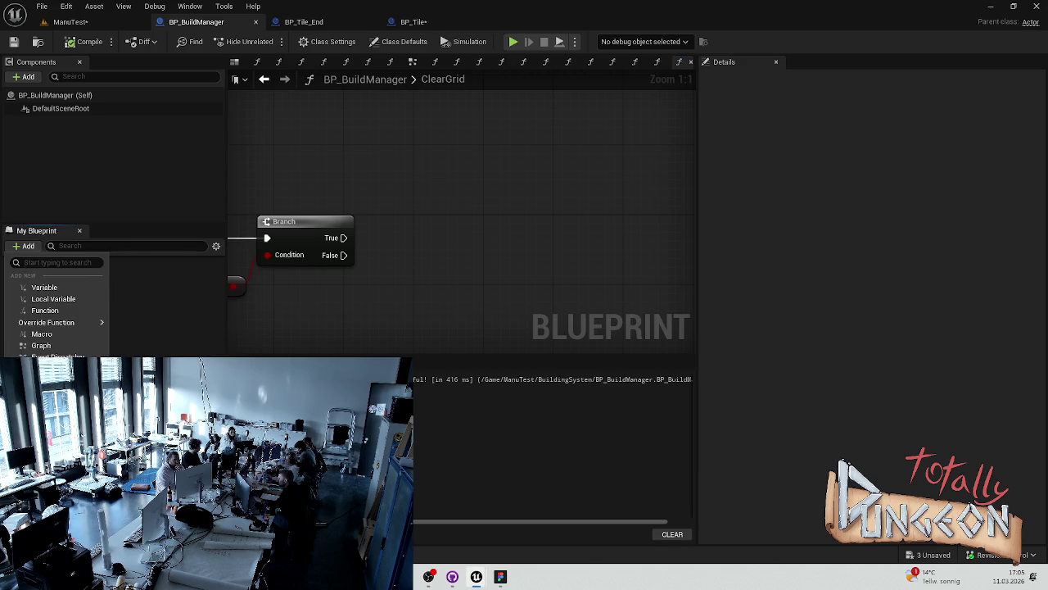
pyautogui.press('Escape')
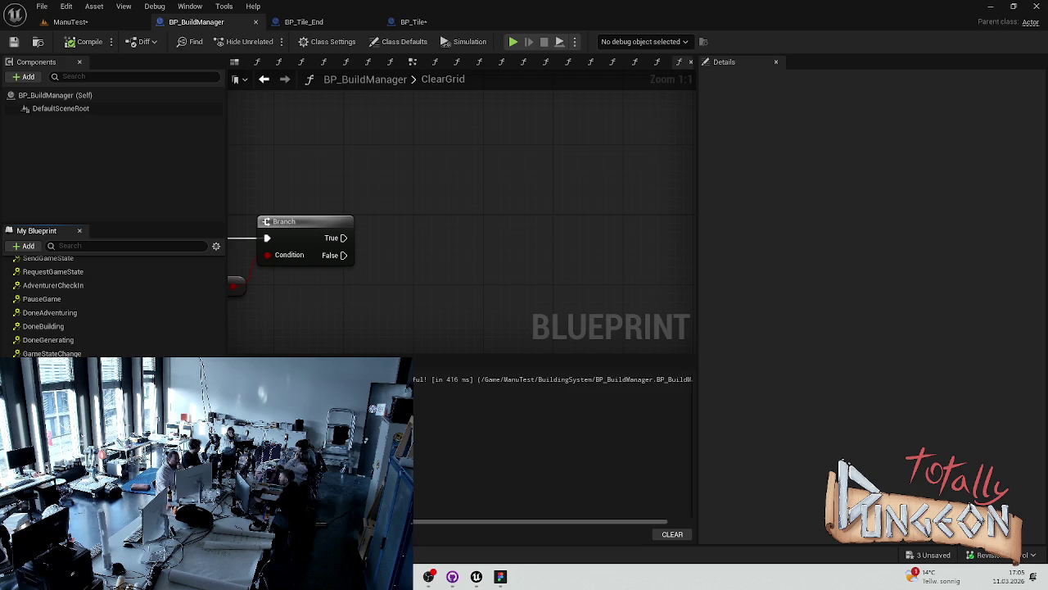
pyautogui.click(15, 248)
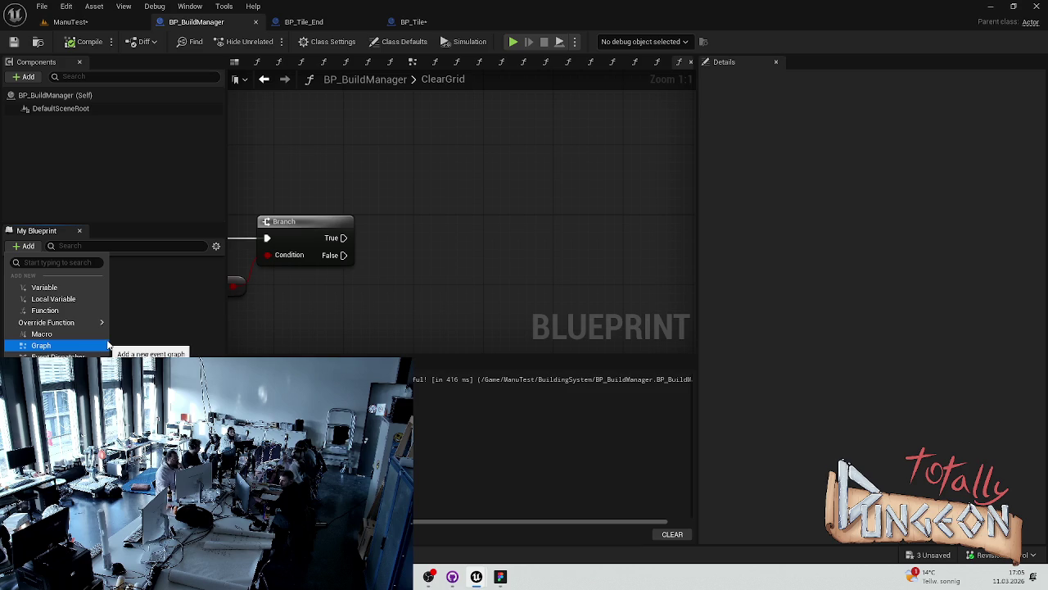
# Add a new function named GetTileOnCell and save the blueprint.
pyautogui.click(73, 309)
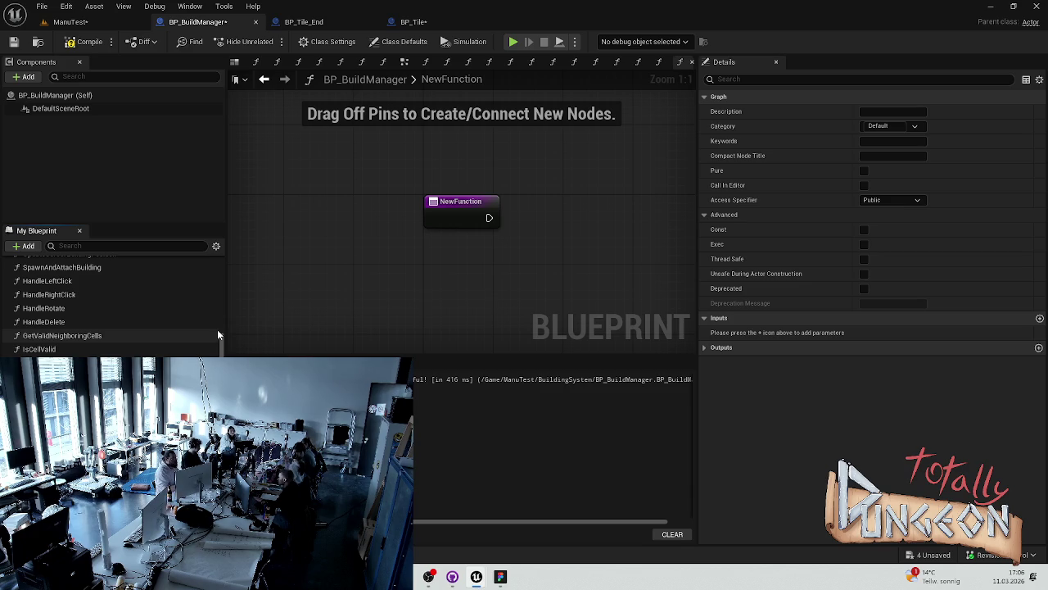
pyautogui.press('Return')
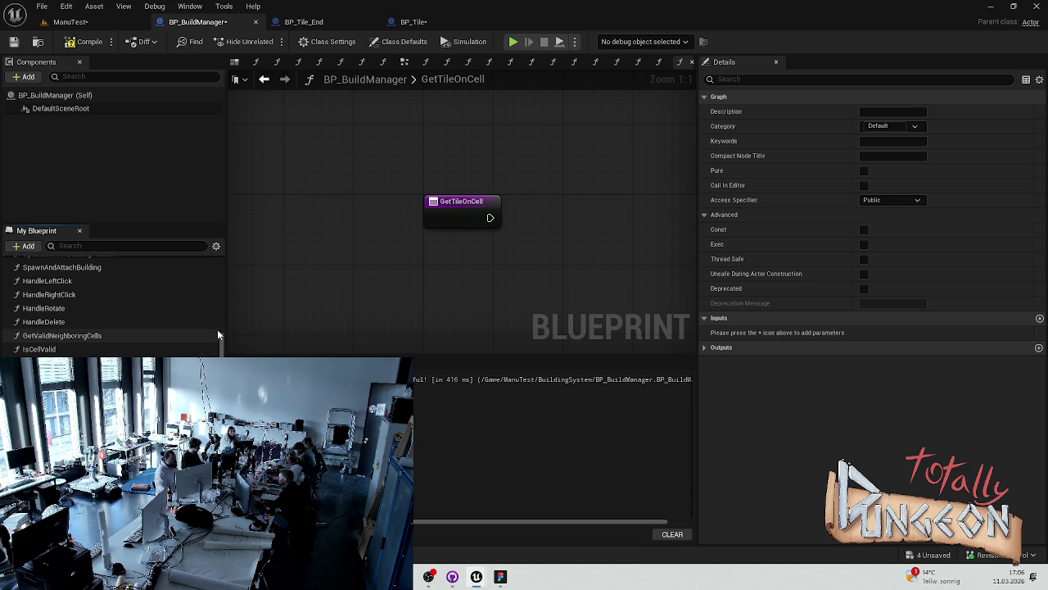
pyautogui.moveTo(323, 226); pyautogui.dragTo(185, 226)
pyautogui.hotkey('ctrl', 's')
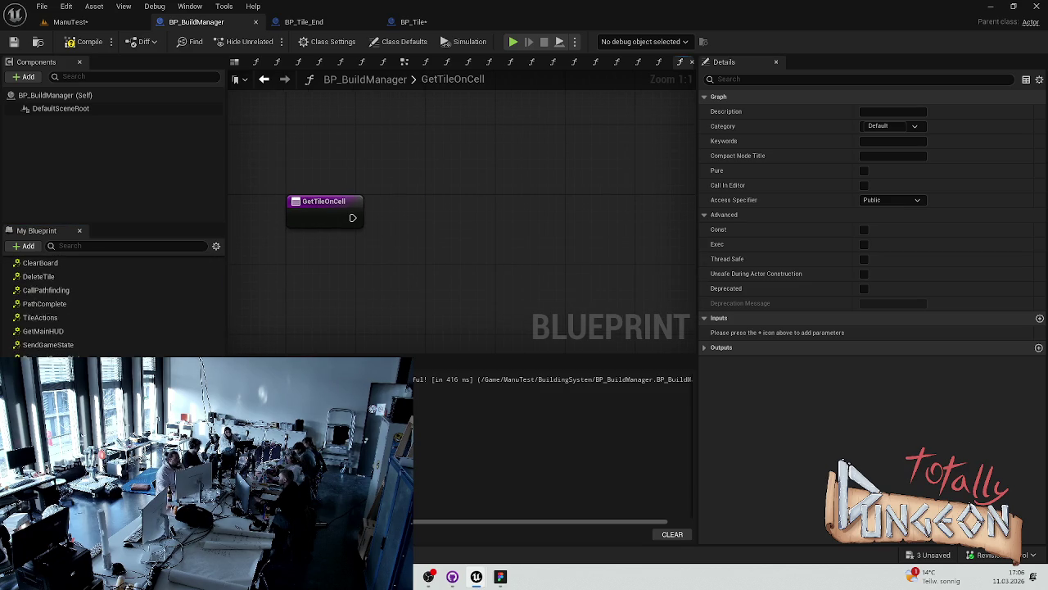
# Give GetTileOnCell a Cell input typed as a BP Cell object reference, then save and compile.
pyautogui.click(324, 209)
pyautogui.click(1040, 259)
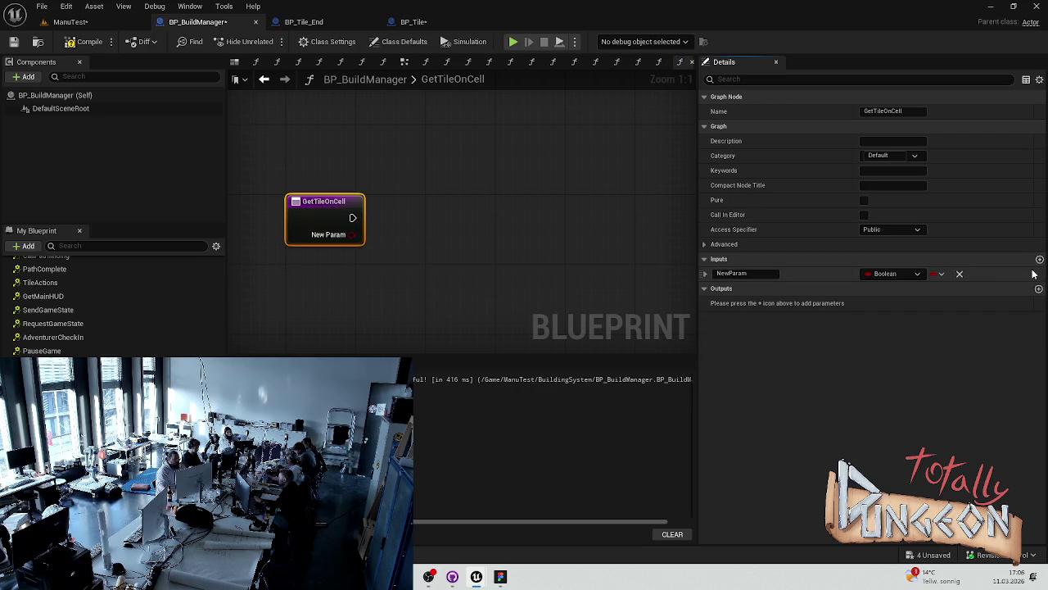
pyautogui.write('Cel')
pyautogui.press('Return')
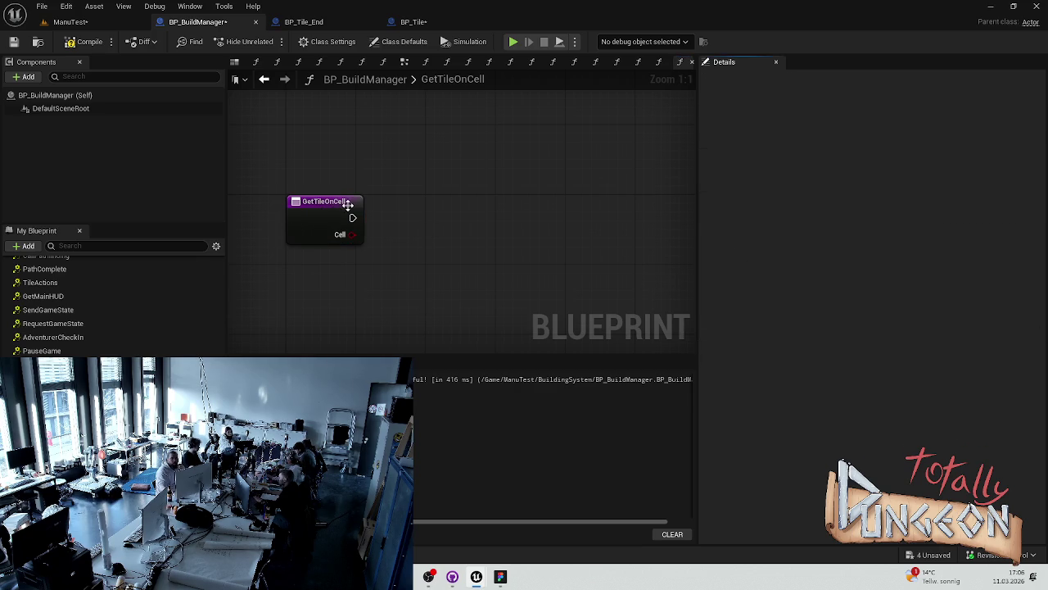
pyautogui.click(348, 205)
pyautogui.click(885, 274)
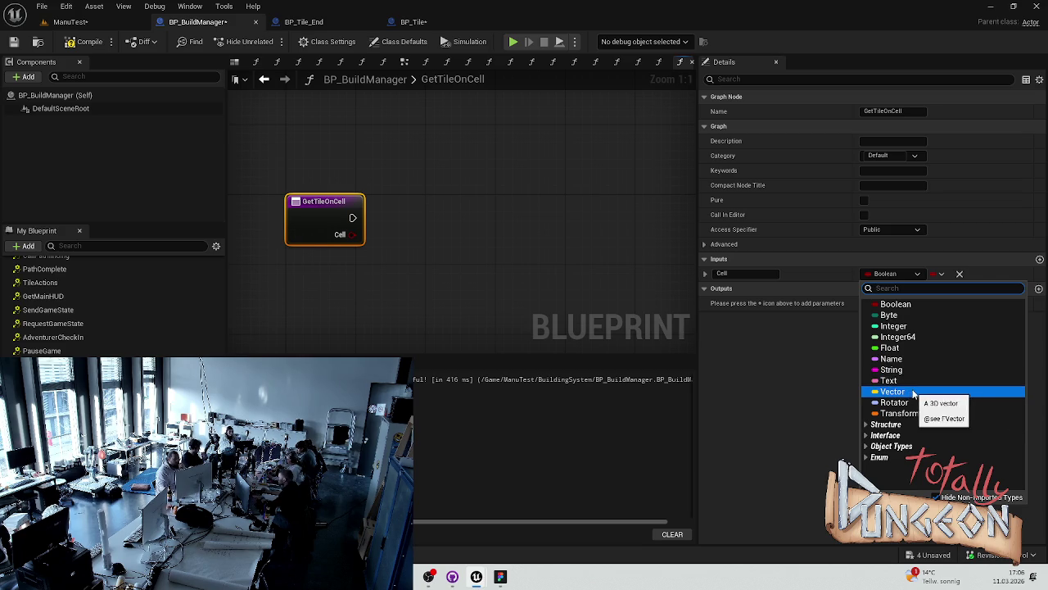
pyautogui.write('c')
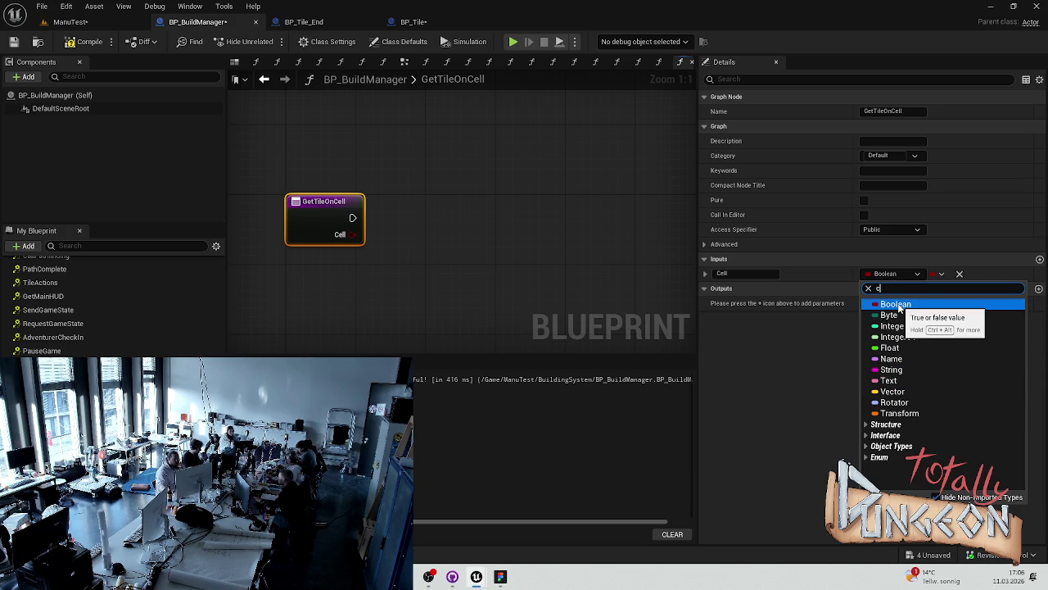
pyautogui.moveTo(909, 322)
pyautogui.click(815, 306)
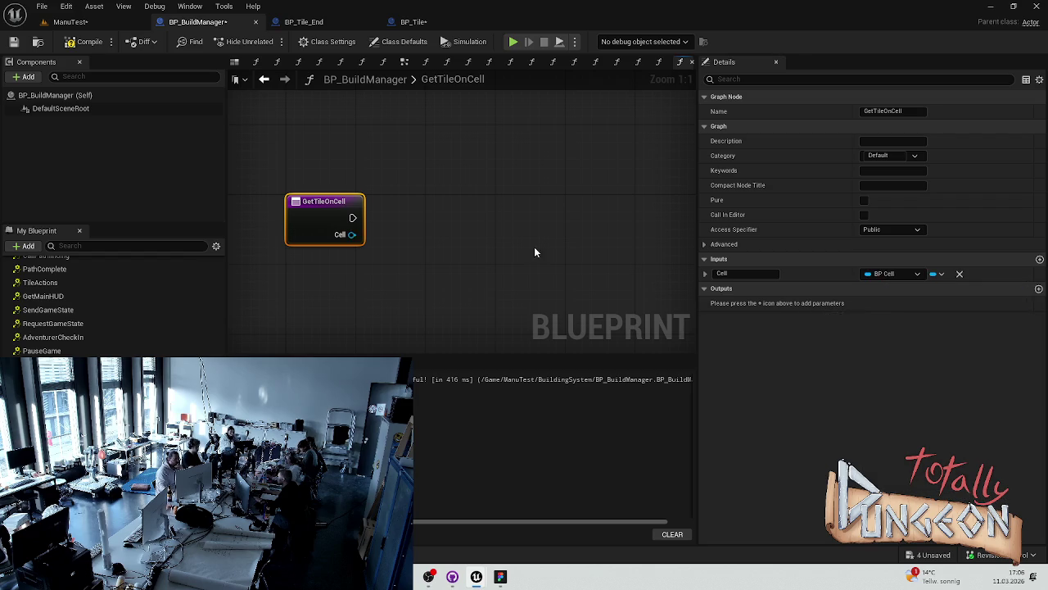
pyautogui.click(461, 229)
pyautogui.moveTo(461, 229)
pyautogui.mouseDown()
pyautogui.moveTo(467, 189)
pyautogui.moveTo(398, 181)
pyautogui.mouseUp()
pyautogui.hotkey('ctrl', 's')
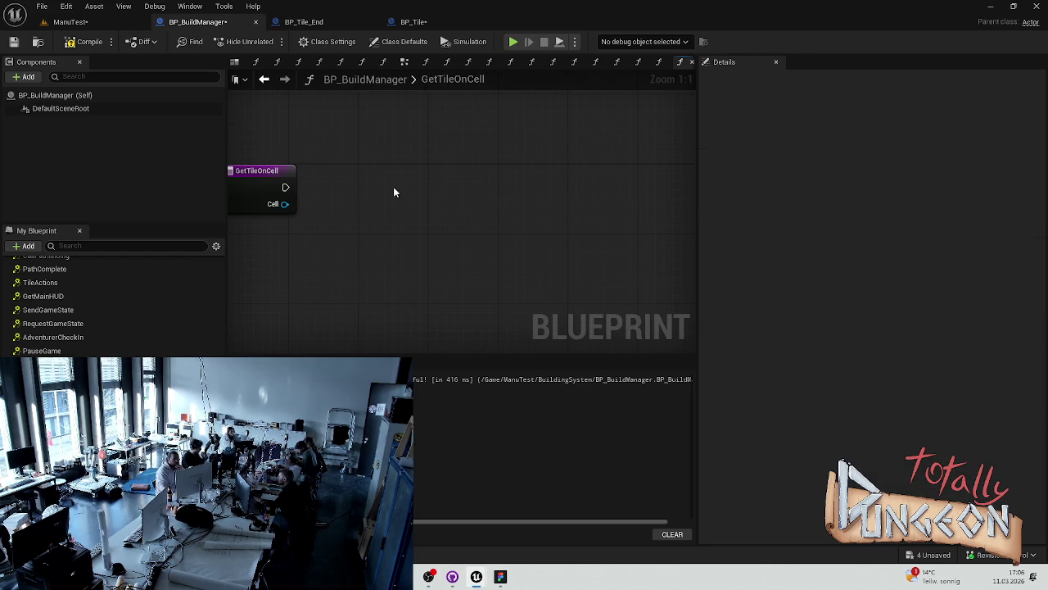
pyautogui.click(88, 40)
# Play-test the ManuTest level by placing a tile on the board, then stop.
pyautogui.click(72, 22)
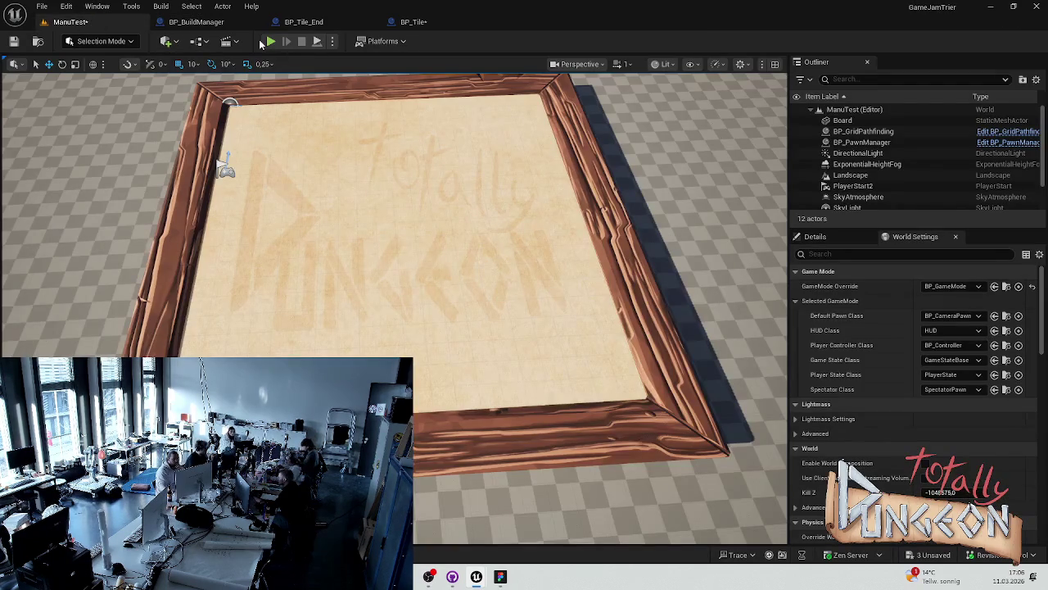
pyautogui.click(269, 43)
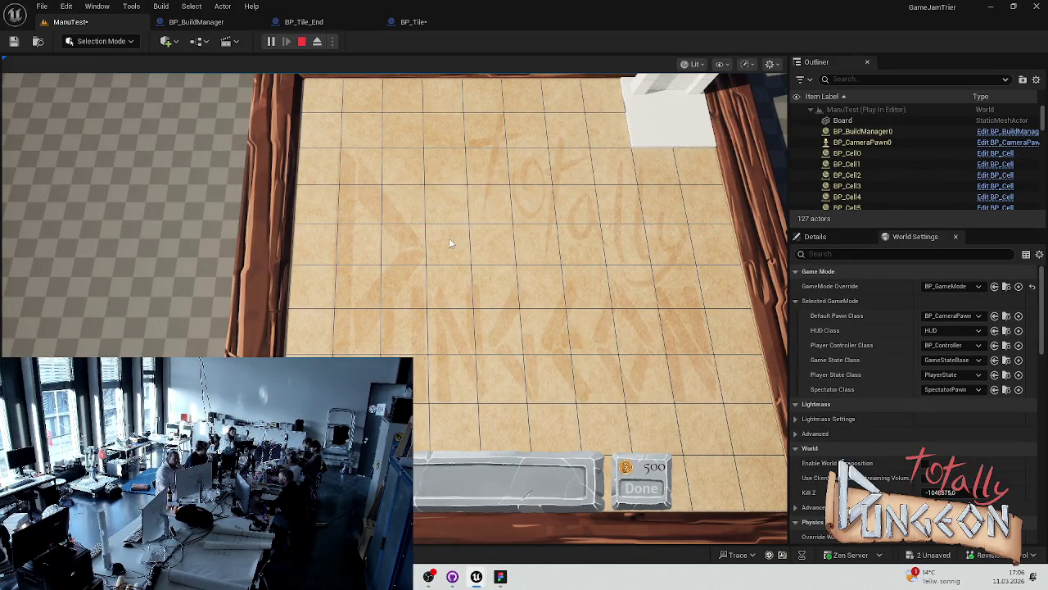
pyautogui.moveTo(458, 478)
pyautogui.mouseDown()
pyautogui.moveTo(456, 386)
pyautogui.moveTo(709, 332)
pyautogui.mouseUp()
pyautogui.press('Escape')
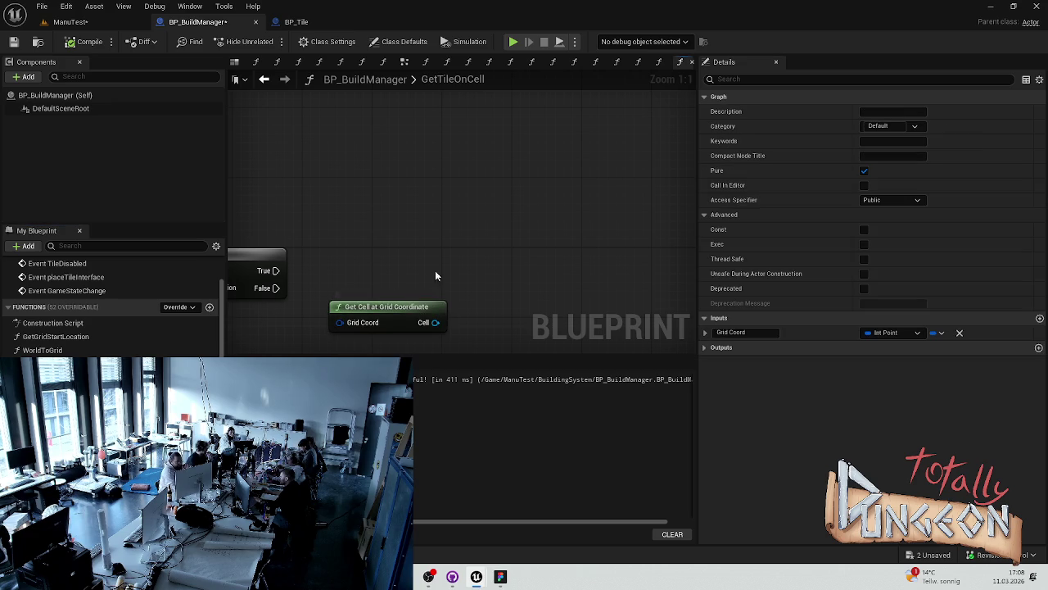
# Open the GetCellAtGridCoordinate function graph and view it through to the array Get and Return Node.
pyautogui.doubleClick(352, 305)
pyautogui.scroll(-5, 565, 232)
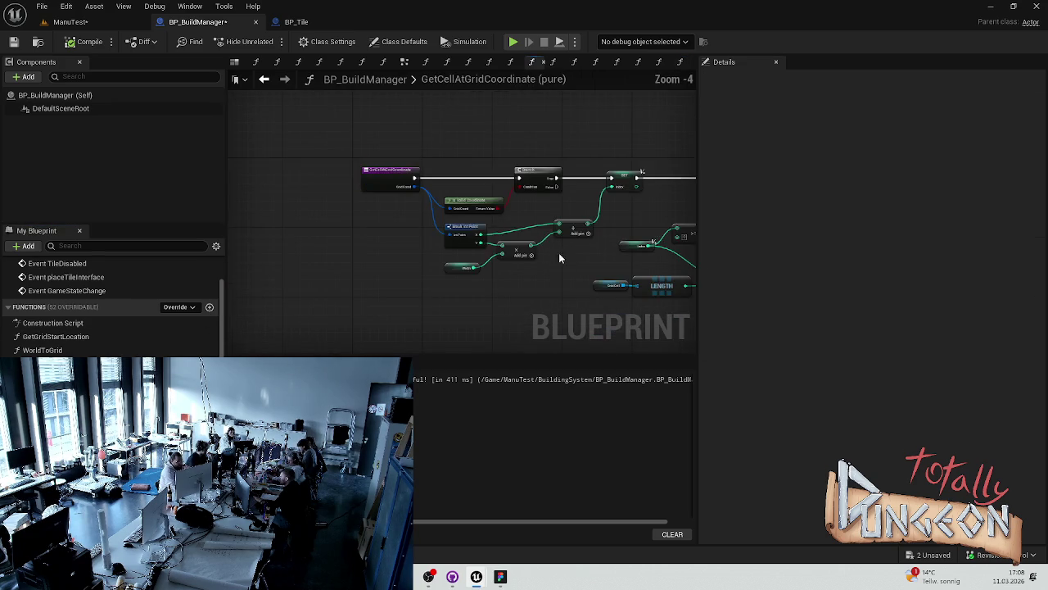
pyautogui.moveTo(470, 257); pyautogui.dragTo(366, 259)
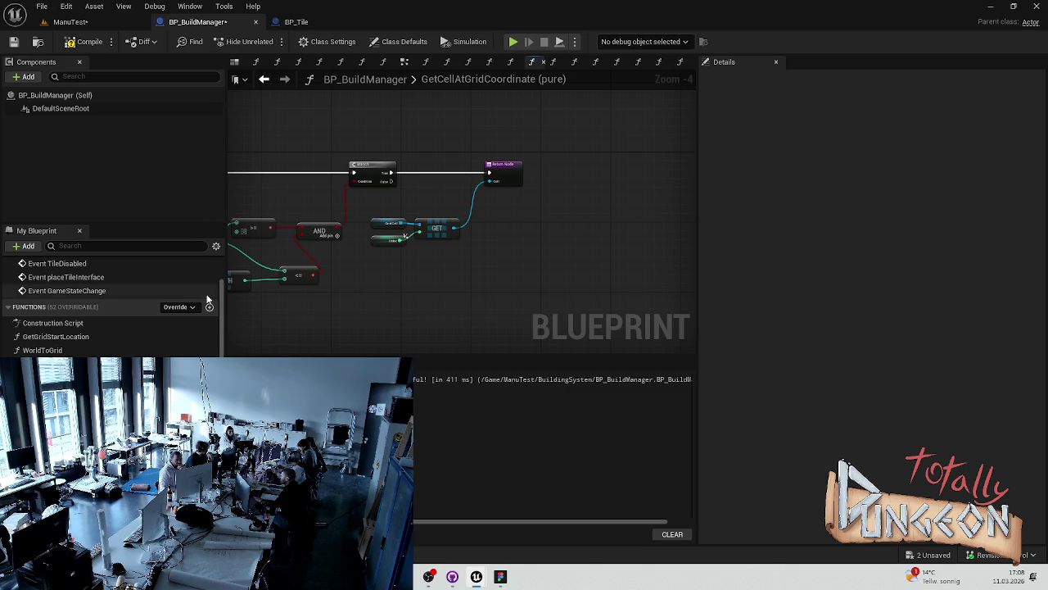
pyautogui.scroll(-10, 111, 308)
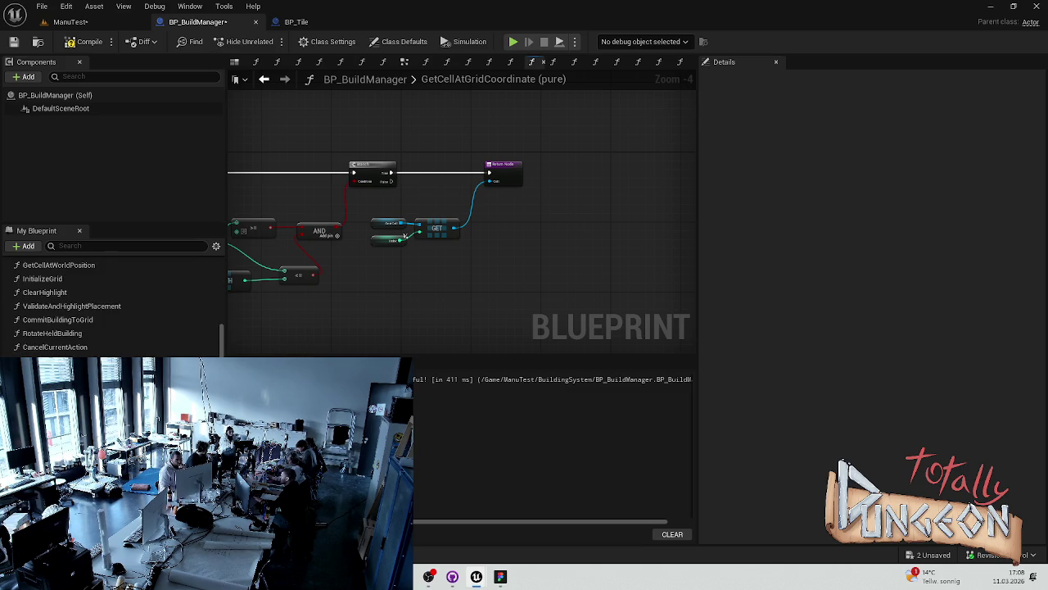
pyautogui.scroll(10, 111, 307)
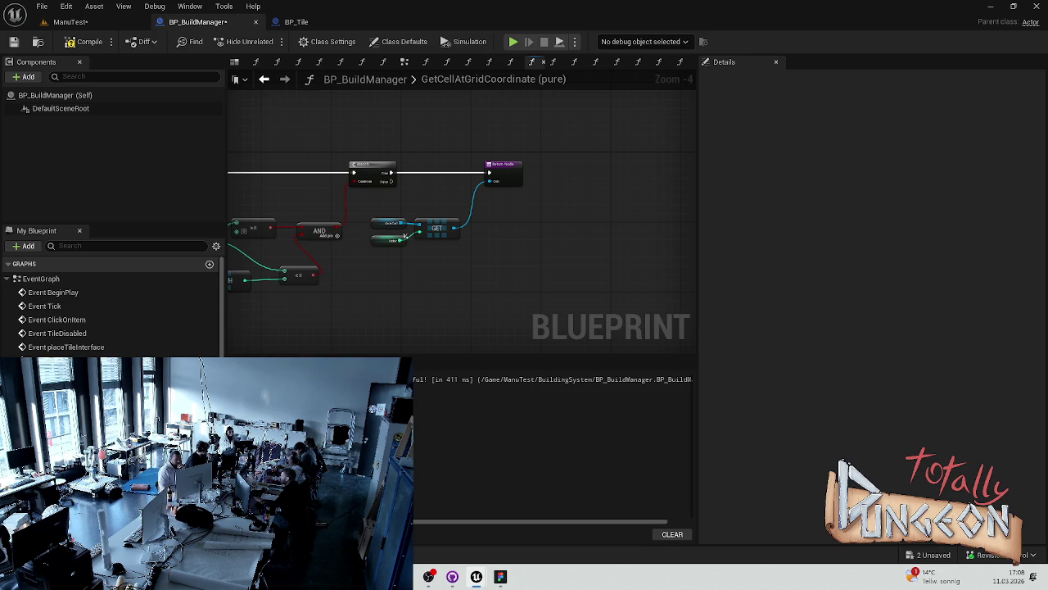
pyautogui.scroll(-8, 110, 307)
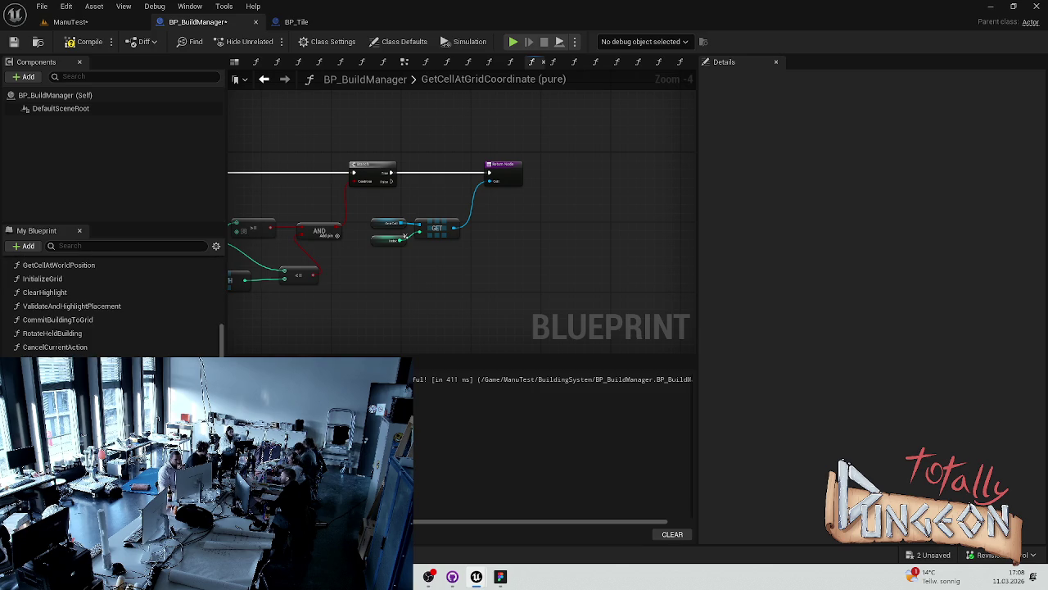
pyautogui.scroll(5, 111, 307)
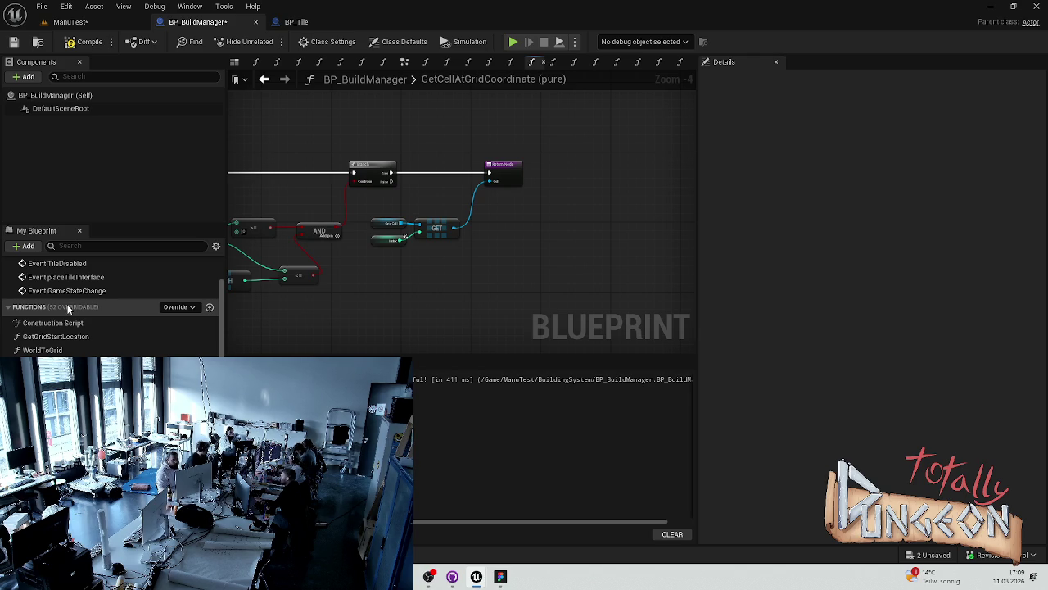
# Open the GridToWorld function graph and bring its entry node into view.
pyautogui.doubleClick(41, 364)
pyautogui.scroll(4, 332, 281)
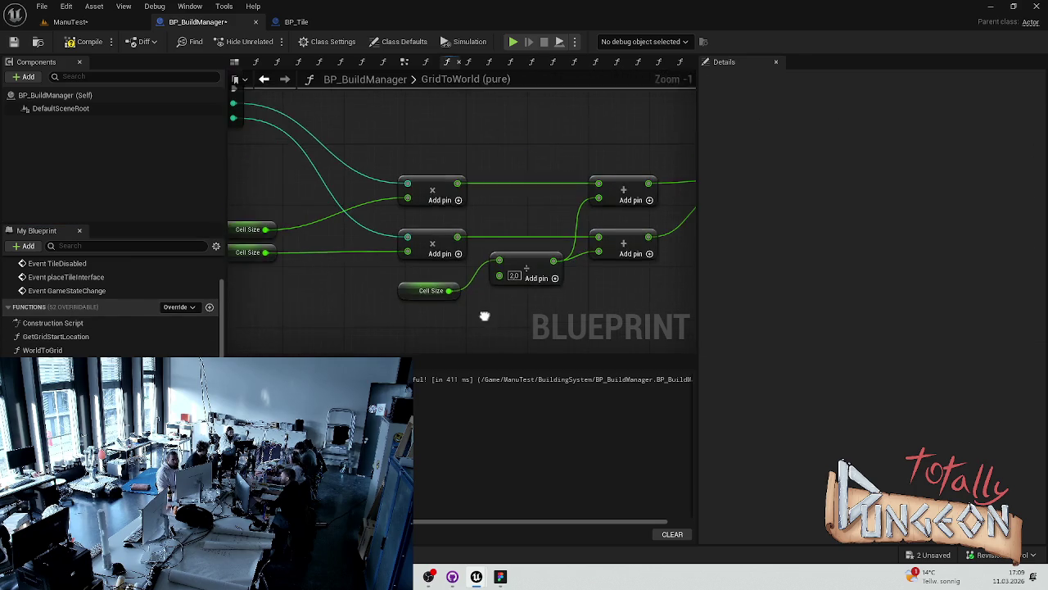
pyautogui.moveTo(484, 316); pyautogui.dragTo(458, 320)
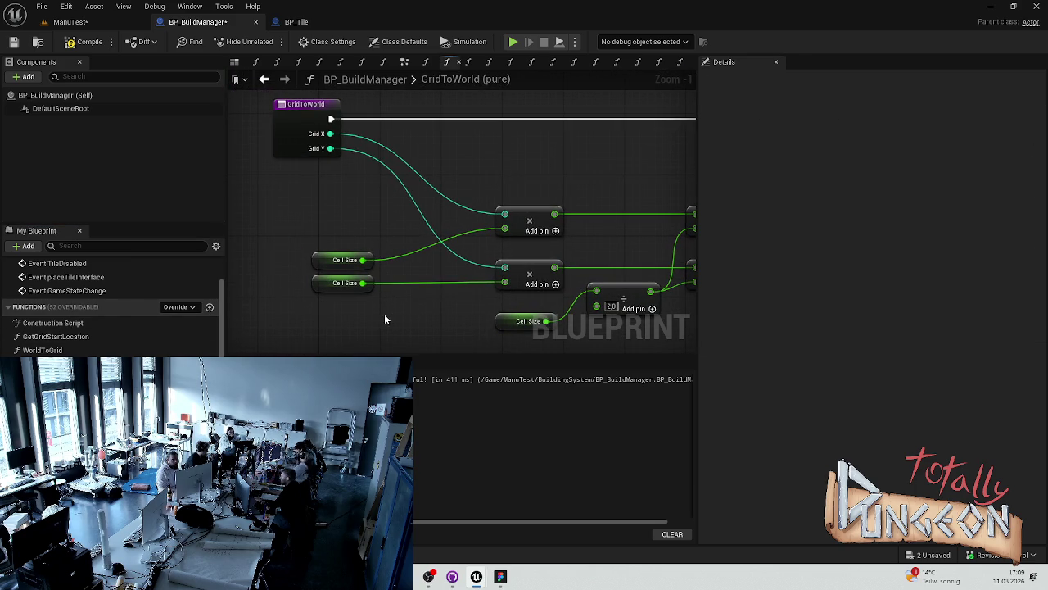
pyautogui.scroll(-10, 9, 315)
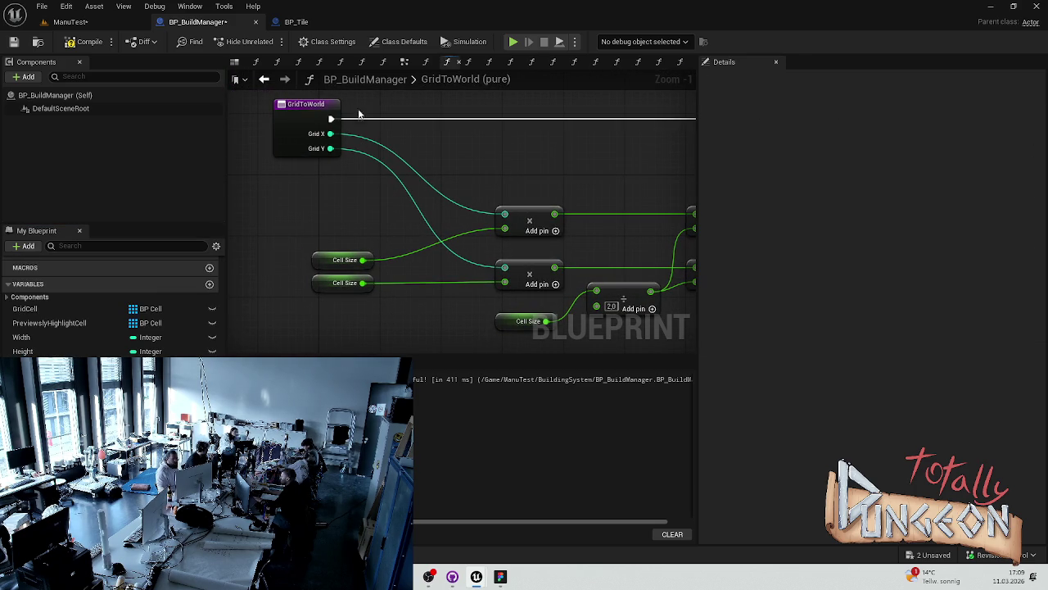
# Compile BP_BuildManager, then open the BP_Cell blueprint from the Content Drawer.
pyautogui.click(71, 42)
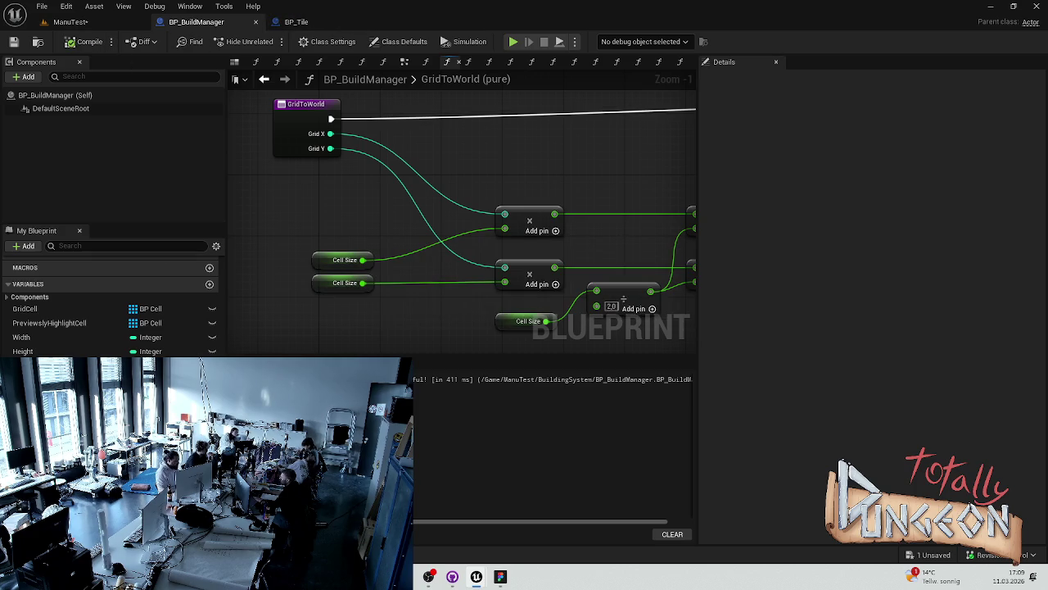
pyautogui.hotkey('ctrl', 'space')
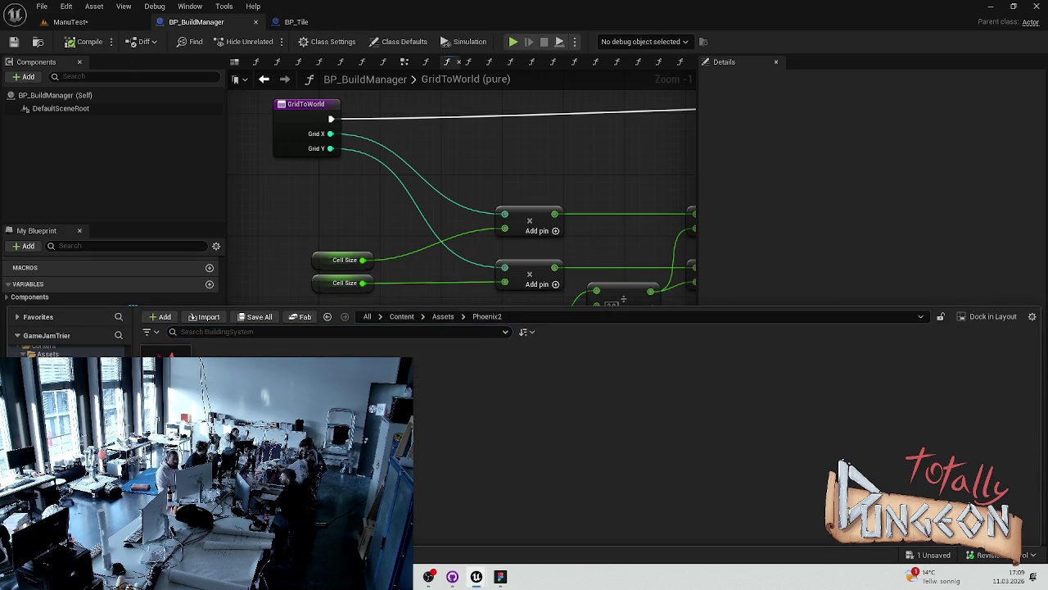
pyautogui.doubleClick(223, 385)
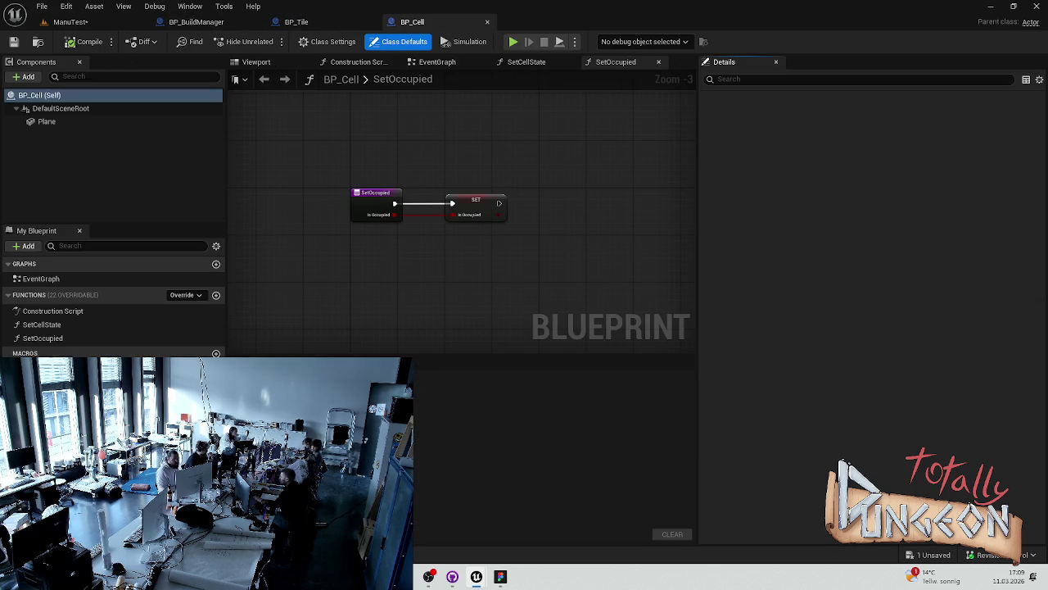
# Return to BP_Tile's GetCoords graph and bring its entry node into view.
pyautogui.click(297, 21)
pyautogui.moveTo(476, 131); pyautogui.dragTo(358, 133)
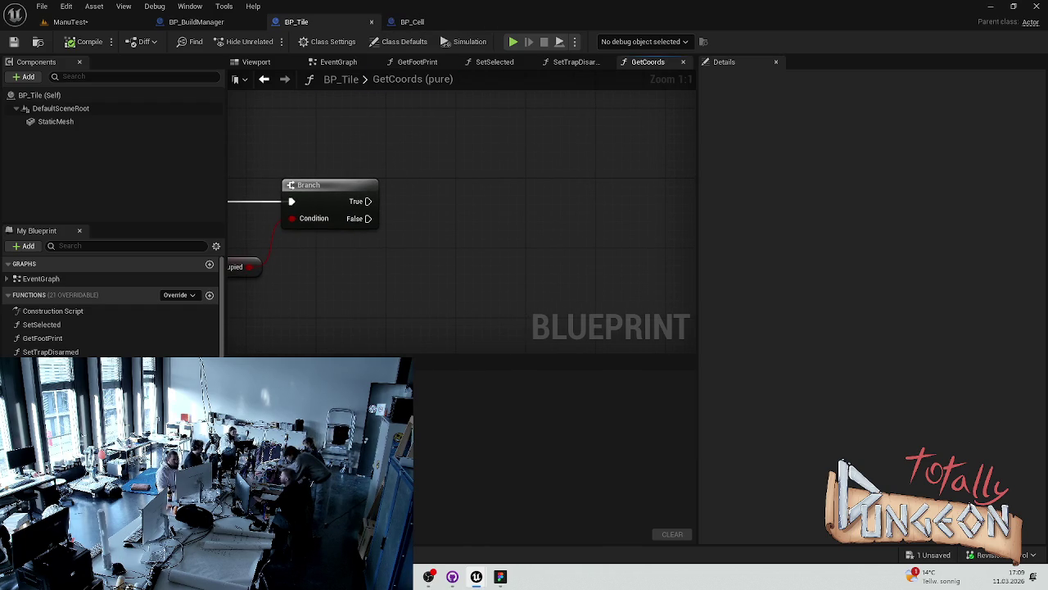
pyautogui.scroll(-3, 110, 311)
pyautogui.scroll(-3, 491, 273)
pyautogui.moveTo(463, 275); pyautogui.dragTo(416, 273)
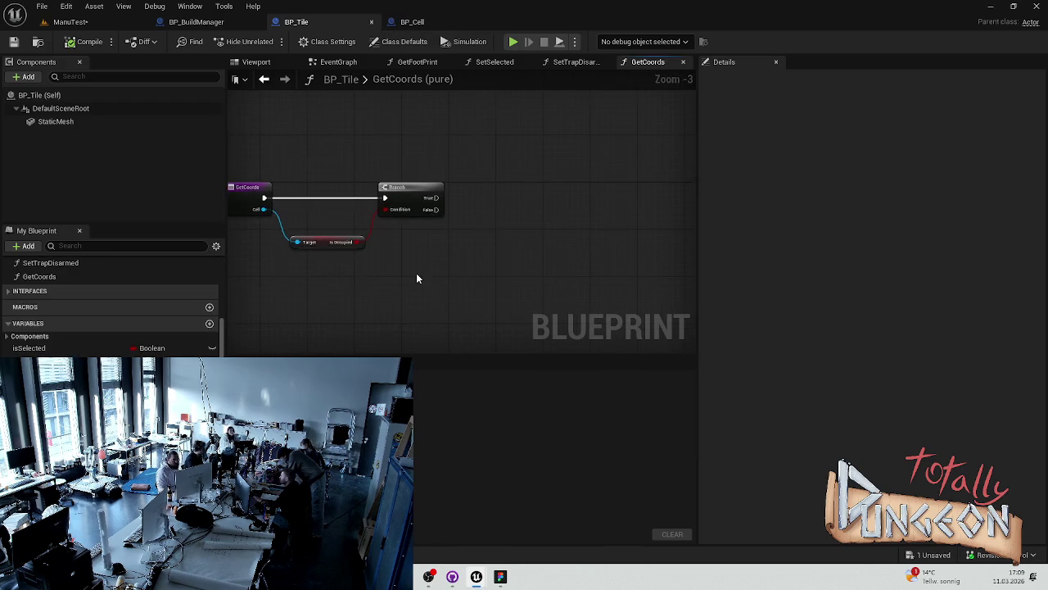
pyautogui.scroll(2, 416, 273)
pyautogui.moveTo(300, 257); pyautogui.dragTo(609, 259)
# Move the GetCoords entry node left and add a new local variable, CurrentCell.
pyautogui.moveTo(489, 182); pyautogui.dragTo(402, 181)
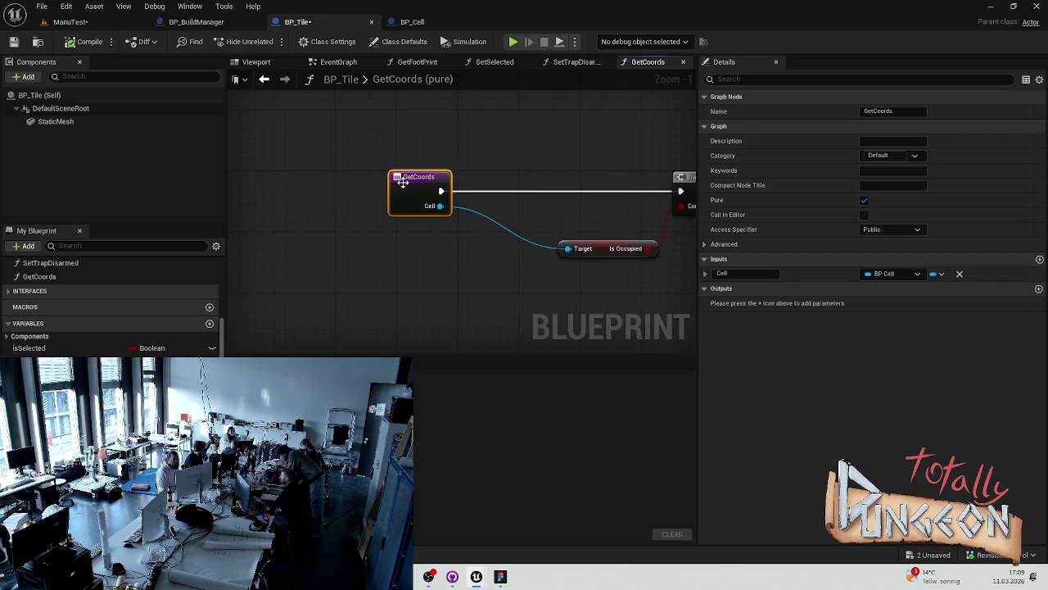
pyautogui.press('Escape')
pyautogui.click(210, 393)
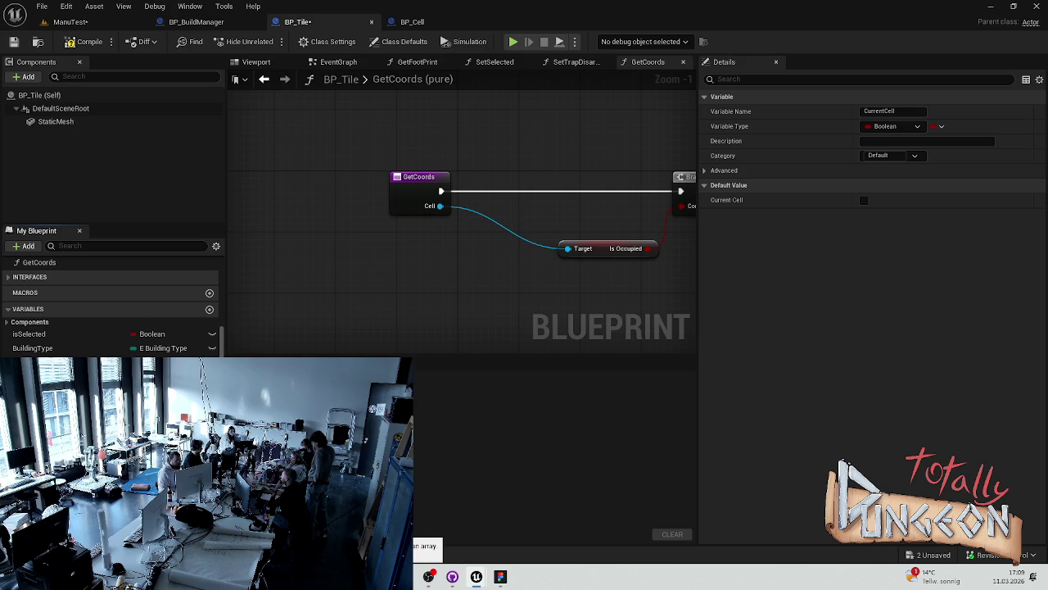
# Change CurrentCell's type from Boolean to a BP Cell reference.
pyautogui.click(156, 362)
pyautogui.write('Ce')
pyautogui.moveTo(164, 341)
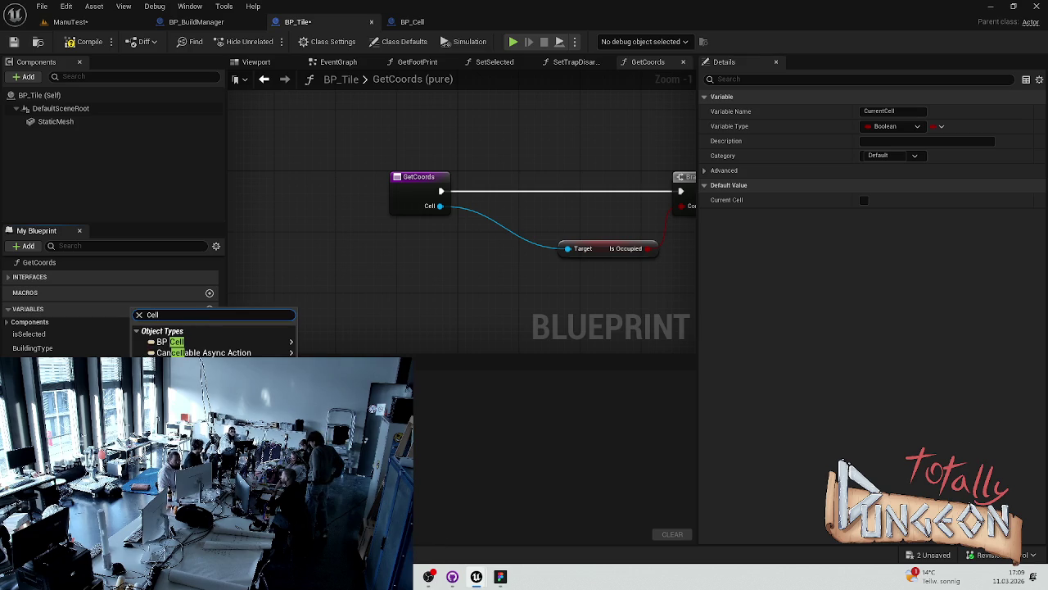
pyautogui.click(217, 344)
# Add a SET Current Cell node fed by the Cell input, beside the GetCoords entry.
pyautogui.moveTo(470, 210)
pyautogui.mouseDown()
pyautogui.moveTo(455, 202)
pyautogui.moveTo(508, 217)
pyautogui.mouseUp()
pyautogui.moveTo(420, 184)
pyautogui.mouseDown()
pyautogui.moveTo(351, 176)
pyautogui.moveTo(553, 203)
pyautogui.moveTo(528, 206)
pyautogui.mouseUp()
pyautogui.moveTo(603, 220); pyautogui.dragTo(503, 218)
pyautogui.moveTo(432, 186); pyautogui.dragTo(355, 187)
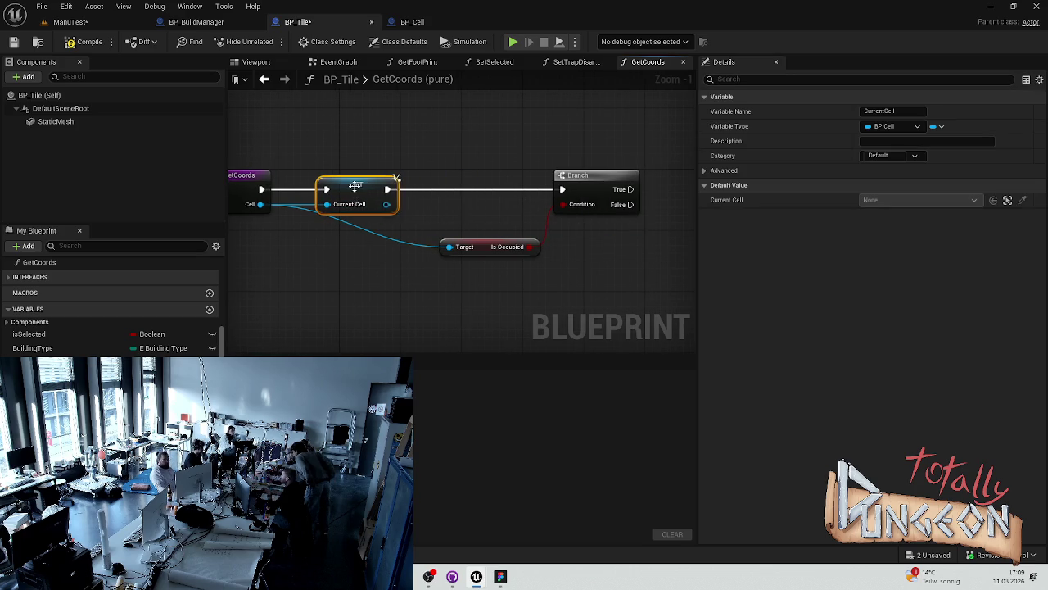
# Replace Is Occupied's Cell target with a Current Cell getter.
pyautogui.click(449, 248)
pyautogui.keyDown('alt'); pyautogui.click(449, 247); pyautogui.keyUp('alt')
pyautogui.moveTo(33, 362)
pyautogui.mouseDown()
pyautogui.moveTo(245, 328)
pyautogui.moveTo(336, 274)
pyautogui.mouseUp()
pyautogui.moveTo(448, 248)
pyautogui.mouseDown()
pyautogui.moveTo(382, 277)
pyautogui.moveTo(385, 247)
pyautogui.mouseUp()
pyautogui.click(438, 240)
pyautogui.click(429, 287)
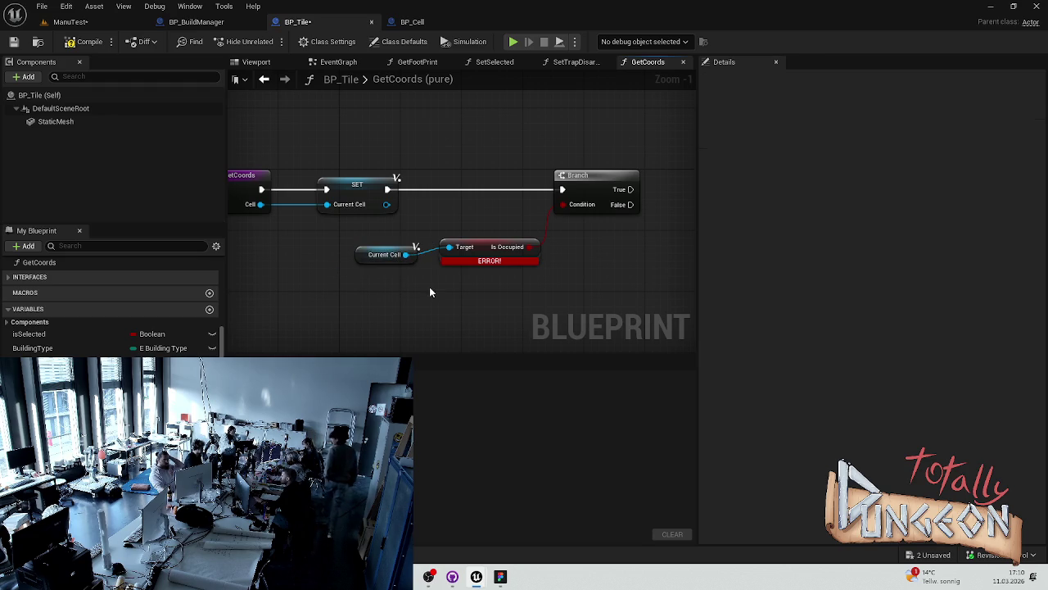
pyautogui.moveTo(602, 254)
pyautogui.mouseDown()
pyautogui.moveTo(550, 243)
pyautogui.moveTo(400, 252)
pyautogui.moveTo(382, 262)
pyautogui.mouseUp()
pyautogui.click(351, 300)
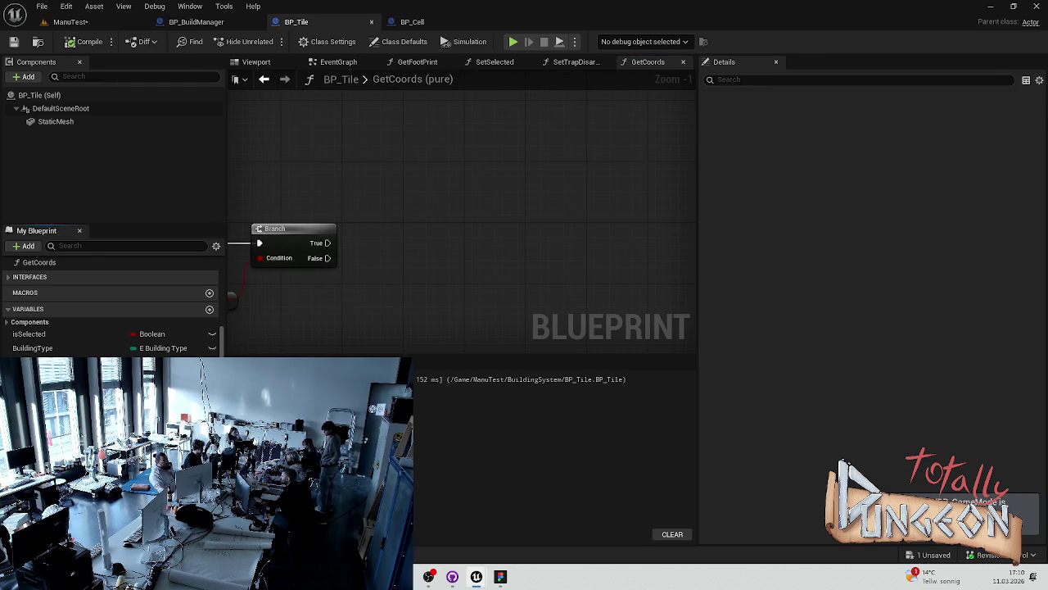
# Box-select and delete all nodes in the GetCoords graph.
pyautogui.moveTo(351, 300)
pyautogui.mouseDown()
pyautogui.moveTo(353, 180)
pyautogui.moveTo(392, 204)
pyautogui.moveTo(504, 185)
pyautogui.mouseUp()
pyautogui.click(439, 181)
pyautogui.scroll(-1, 439, 181)
pyautogui.moveTo(399, 203); pyautogui.dragTo(470, 192)
pyautogui.moveTo(643, 123); pyautogui.dragTo(277, 279)
pyautogui.press('Delete')
# Delete the GetCoords function from BP_Tile and return to BP_BuildManager.
pyautogui.click(33, 262)
pyautogui.press('Delete')
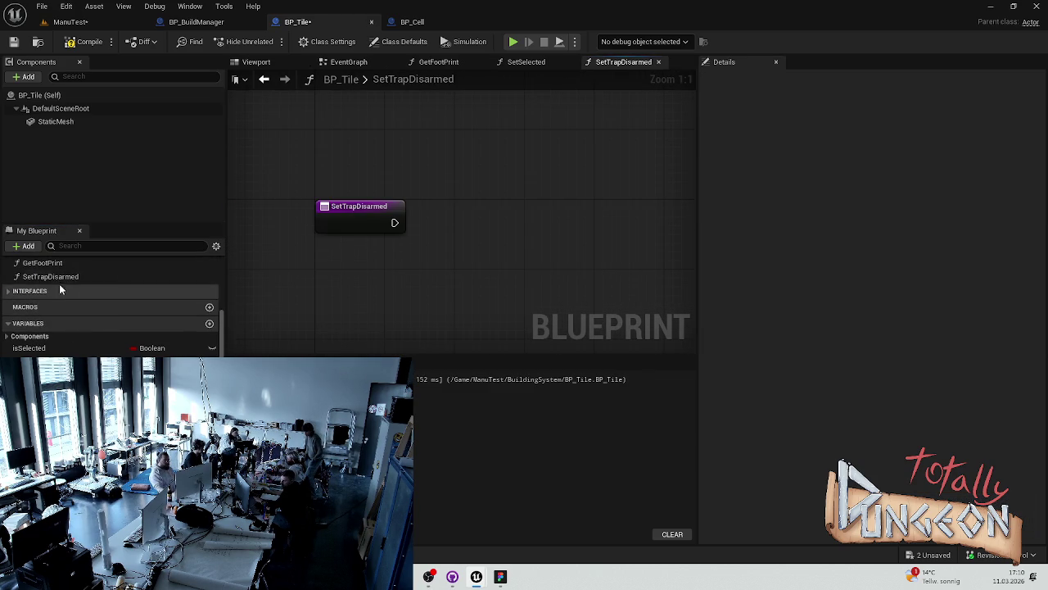
pyautogui.scroll(2, 94, 321)
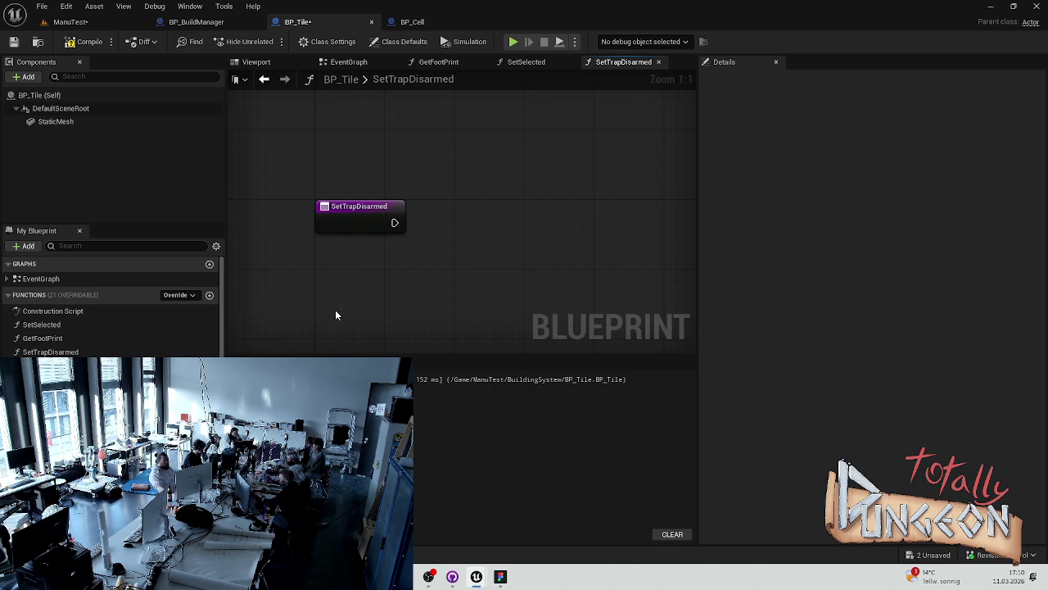
pyautogui.click(195, 21)
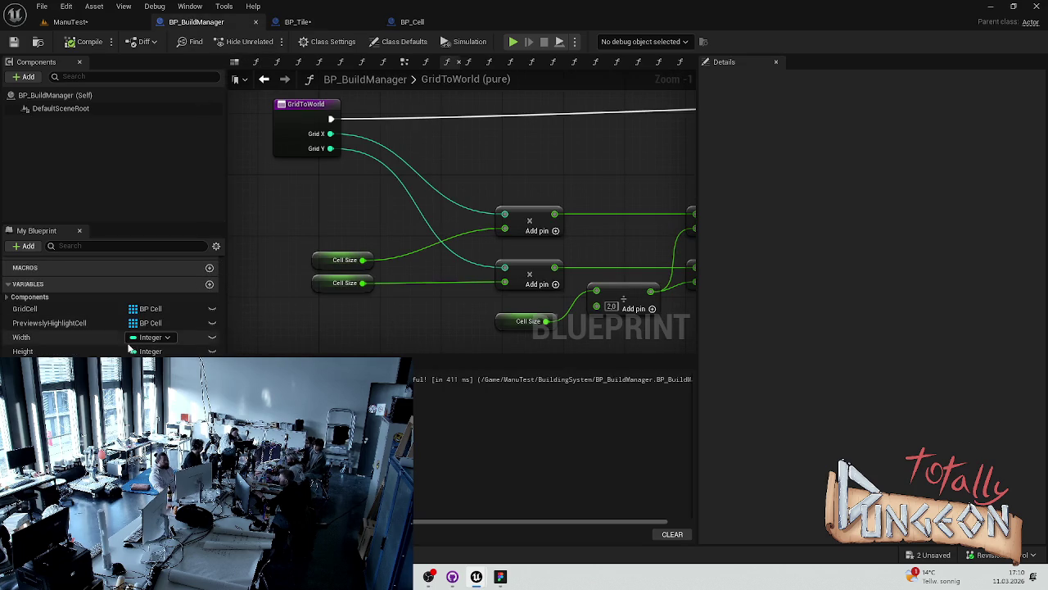
# Open GetTileOnCell, rearrange its nodes, and insert a SET Current Cell before the Branch.
pyautogui.scroll(3, 49, 336)
pyautogui.doubleClick(54, 326)
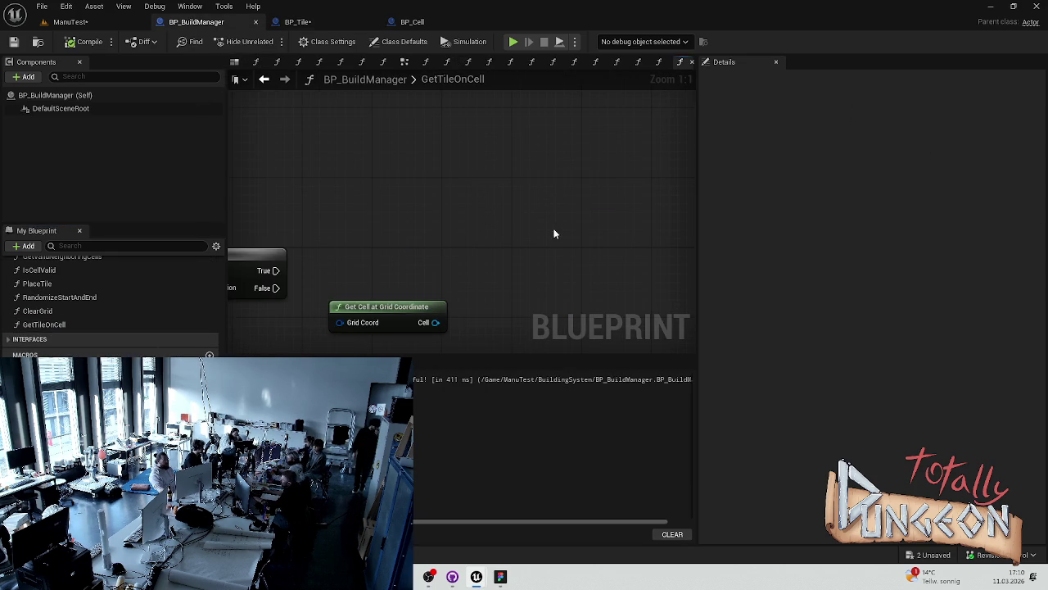
pyautogui.moveTo(487, 209); pyautogui.dragTo(505, 219)
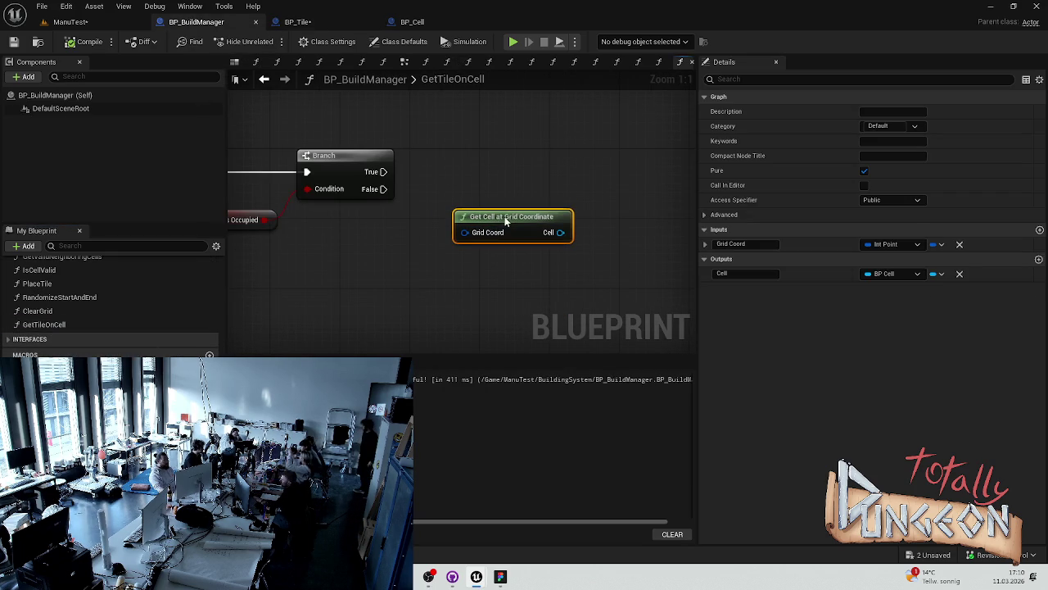
pyautogui.rightClick(320, 263)
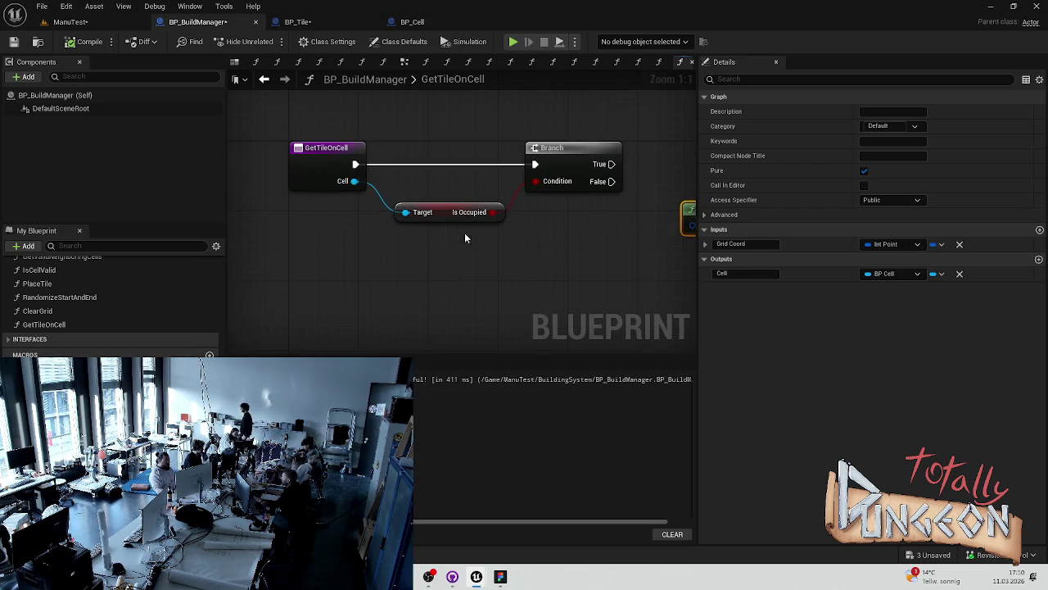
pyautogui.moveTo(308, 161); pyautogui.dragTo(260, 158)
pyautogui.scroll(5, 111, 303)
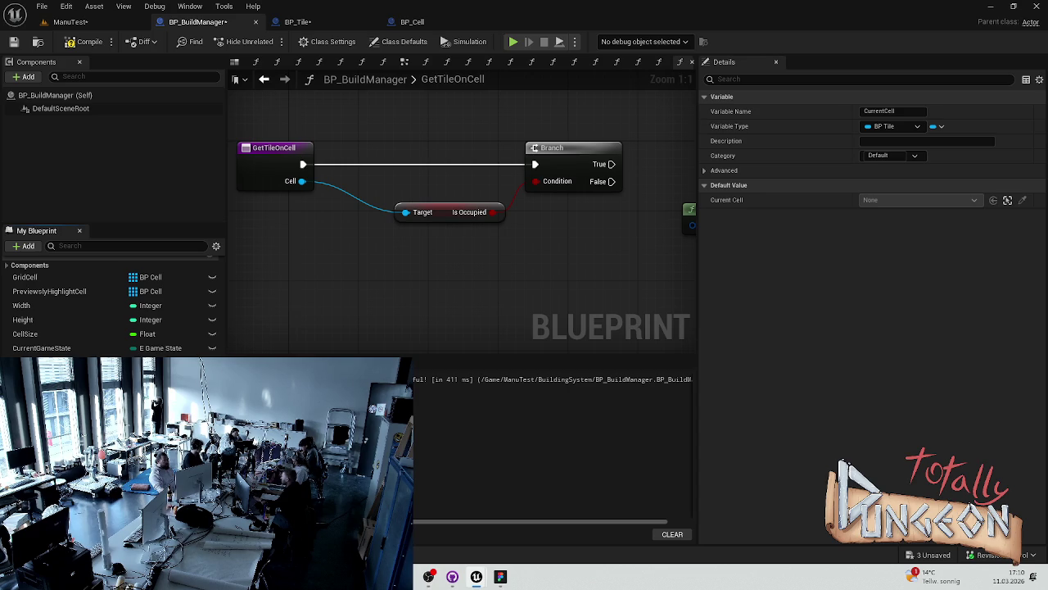
pyautogui.moveTo(319, 124)
pyautogui.mouseDown()
pyautogui.moveTo(332, 173)
pyautogui.moveTo(328, 165)
pyautogui.mouseUp()
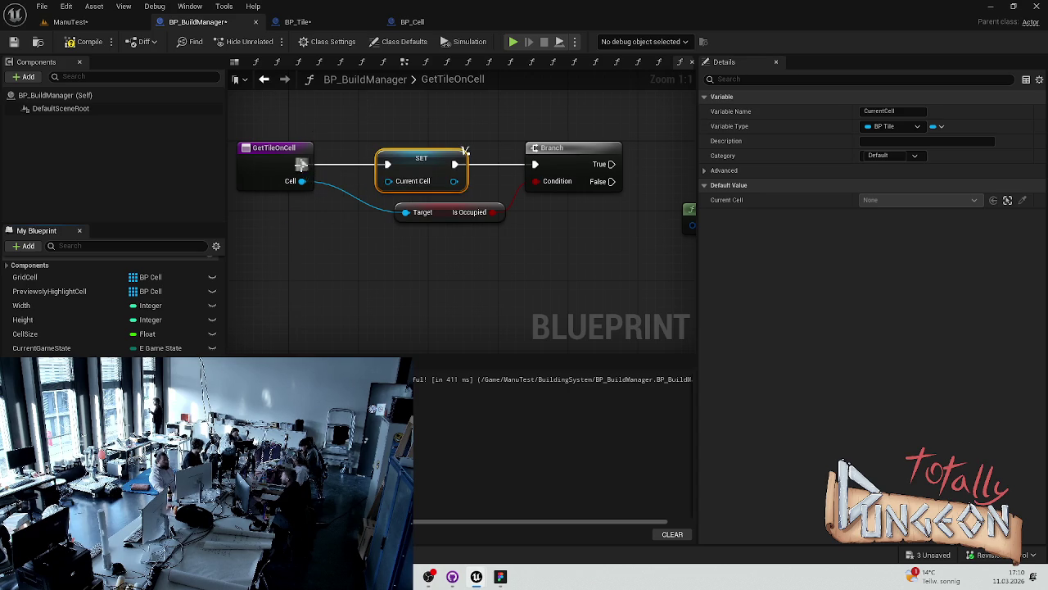
pyautogui.moveTo(426, 158); pyautogui.dragTo(381, 158)
# Retype the CurrentCell variable from BP Tile to BP Cell, confirming the type change.
pyautogui.rightClick(344, 181)
pyautogui.click(309, 211)
pyautogui.rightClick(347, 182)
pyautogui.press('Escape')
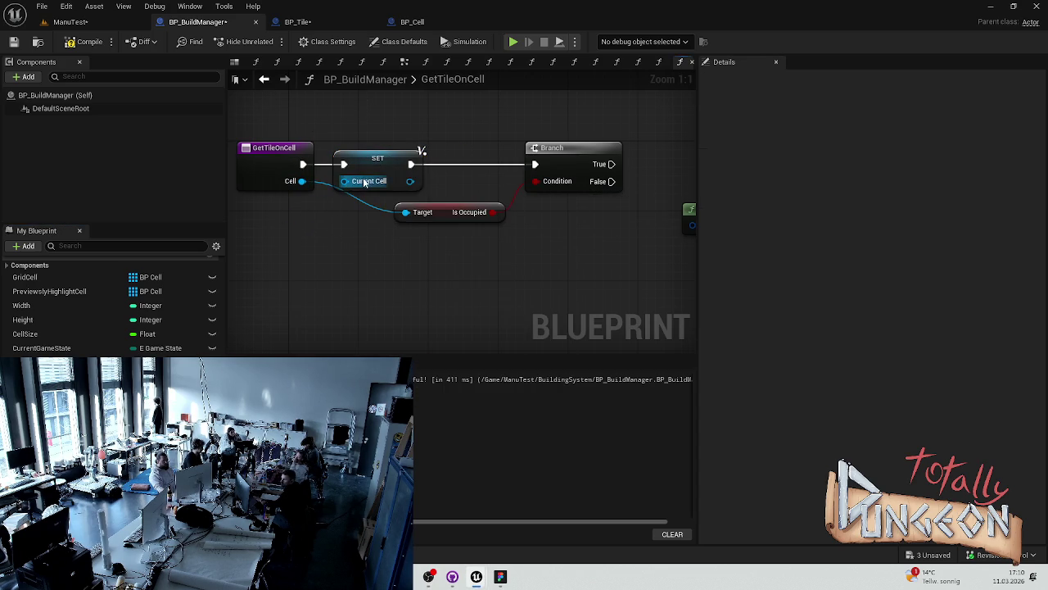
pyautogui.click(150, 361)
pyautogui.write('Cell')
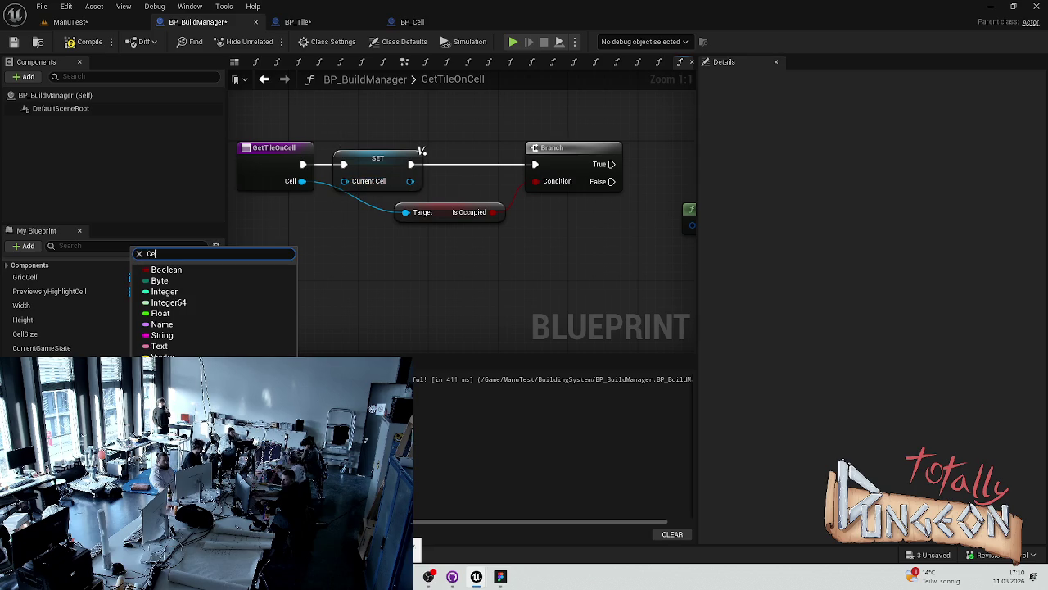
pyautogui.moveTo(245, 342)
pyautogui.click(336, 341)
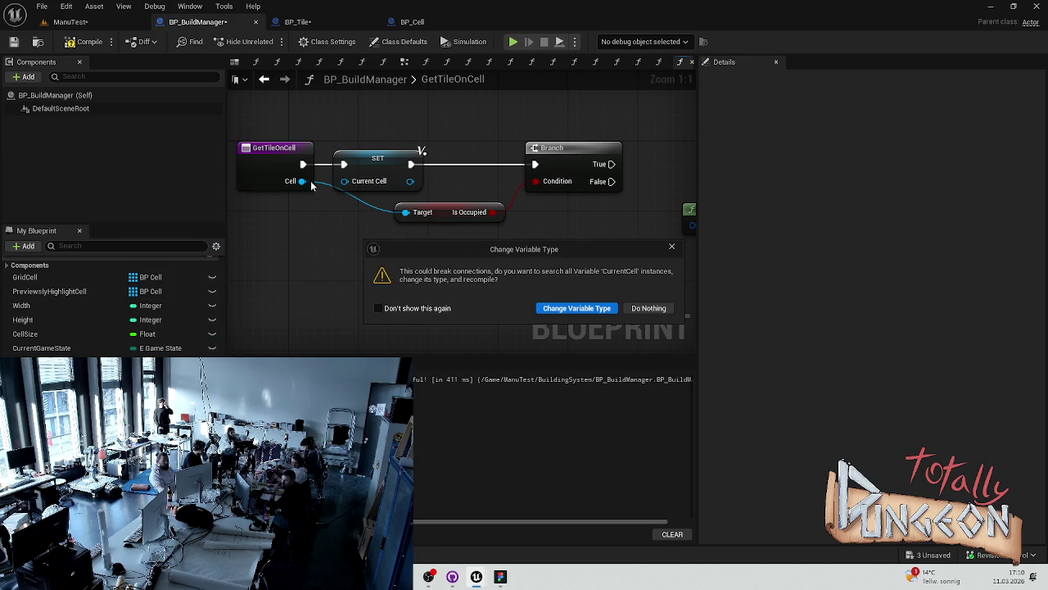
pyautogui.click(576, 308)
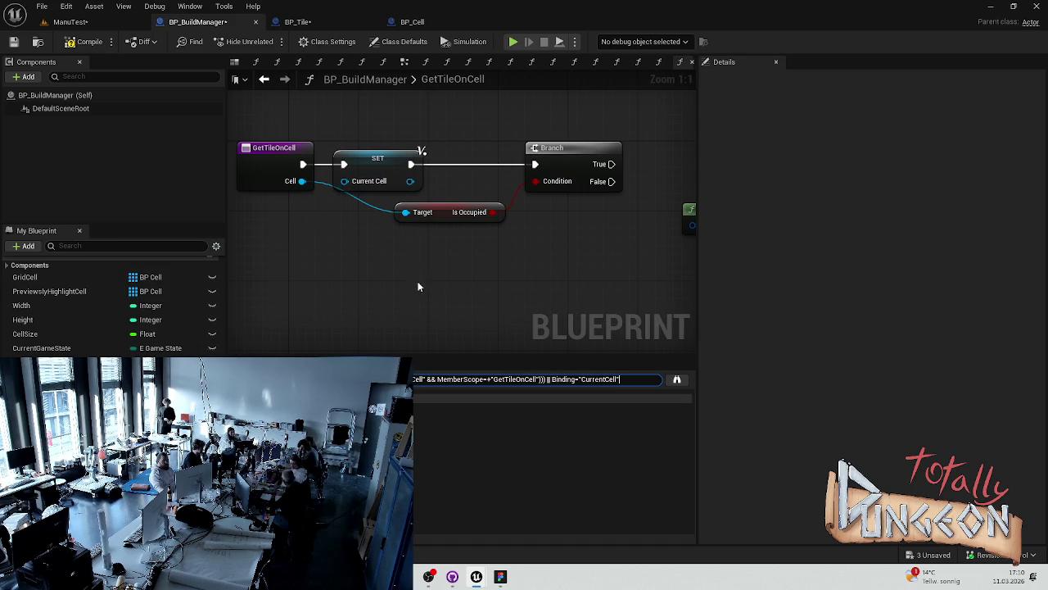
# Delete the temporary SET Current Cell node and select the CurrentCell variable.
pyautogui.click(413, 156)
pyautogui.press('Delete')
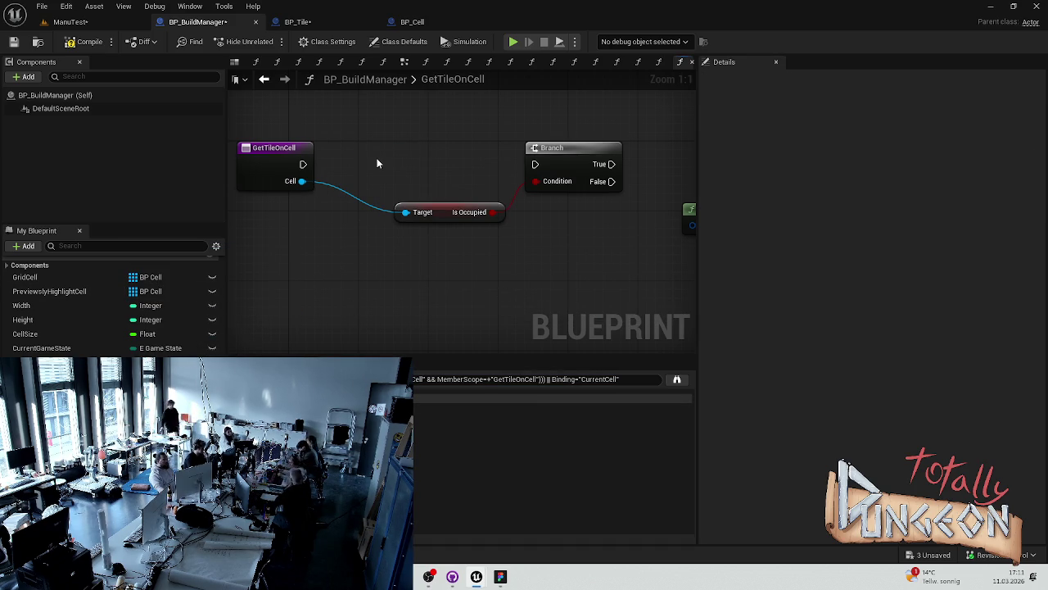
pyautogui.click(41, 362)
# Place a SET Current Cell between GetTileOnCell and Branch, fed by the Cell input.
pyautogui.moveTo(41, 362)
pyautogui.mouseDown()
pyautogui.moveTo(287, 164)
pyautogui.moveTo(385, 160)
pyautogui.mouseUp()
pyautogui.moveTo(455, 164); pyautogui.dragTo(534, 164)
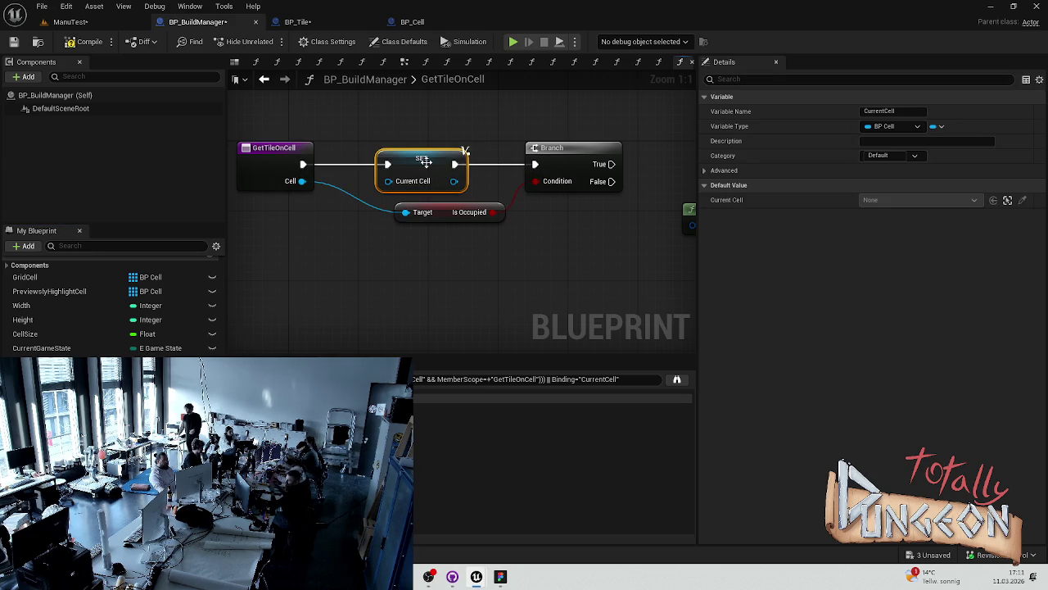
pyautogui.moveTo(421, 158); pyautogui.dragTo(376, 157)
pyautogui.moveTo(301, 181); pyautogui.dragTo(344, 181)
pyautogui.click(368, 208)
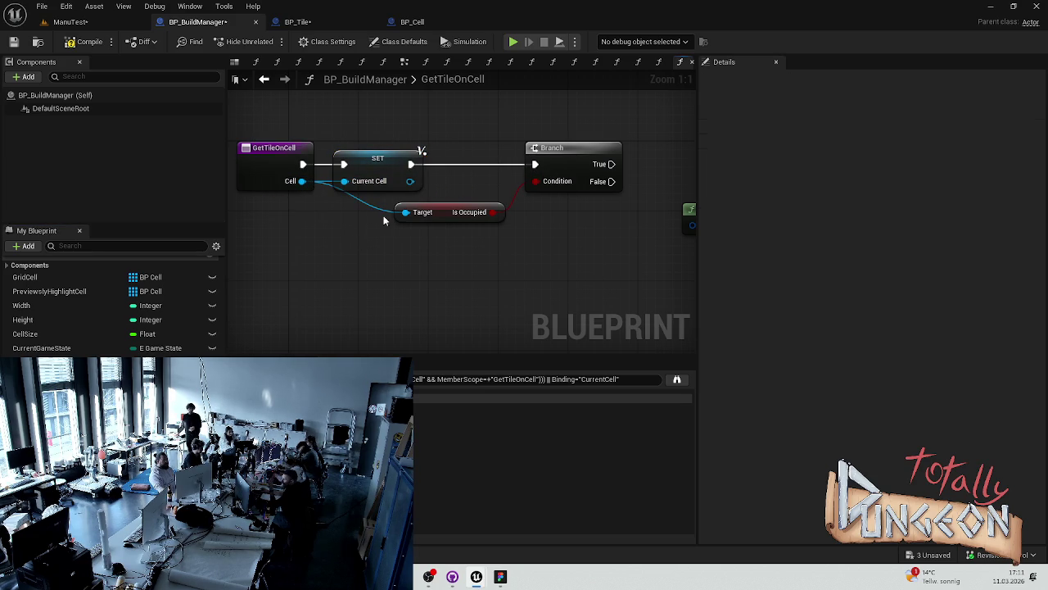
# Feed a Current Cell getter into Is Occupied's Target and save the blueprint.
pyautogui.keyDown('alt'); pyautogui.click(405, 213); pyautogui.keyUp('alt')
pyautogui.moveTo(41, 362)
pyautogui.mouseDown()
pyautogui.moveTo(360, 262)
pyautogui.moveTo(407, 213)
pyautogui.mouseUp()
pyautogui.moveTo(385, 264); pyautogui.dragTo(377, 247)
pyautogui.click(463, 274)
pyautogui.moveTo(445, 298); pyautogui.dragTo(337, 301)
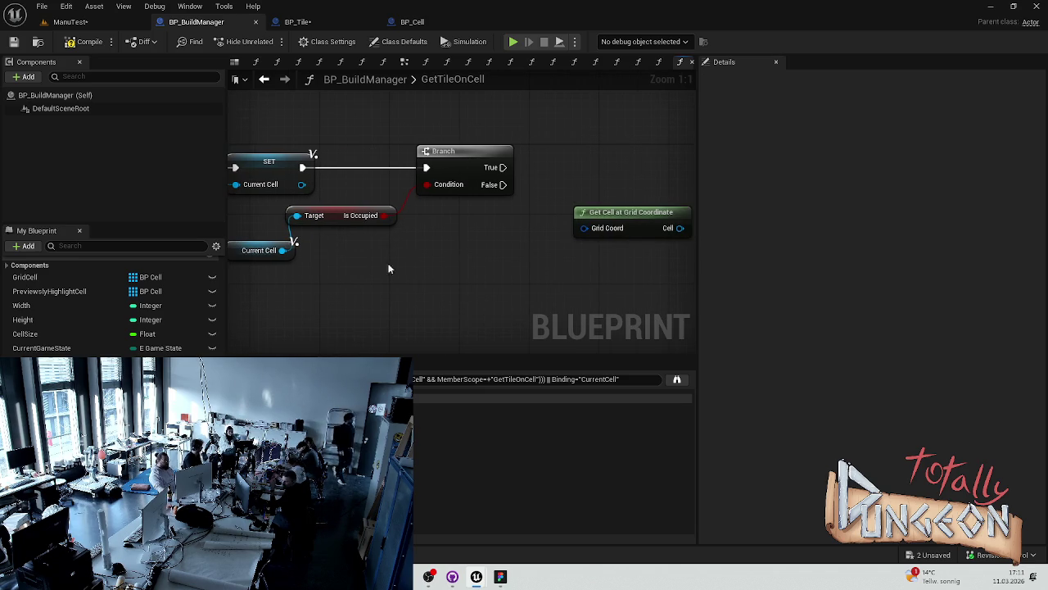
pyautogui.moveTo(335, 219); pyautogui.dragTo(362, 227)
pyautogui.moveTo(384, 262); pyautogui.dragTo(412, 273)
pyautogui.hotkey('ctrl', 's')
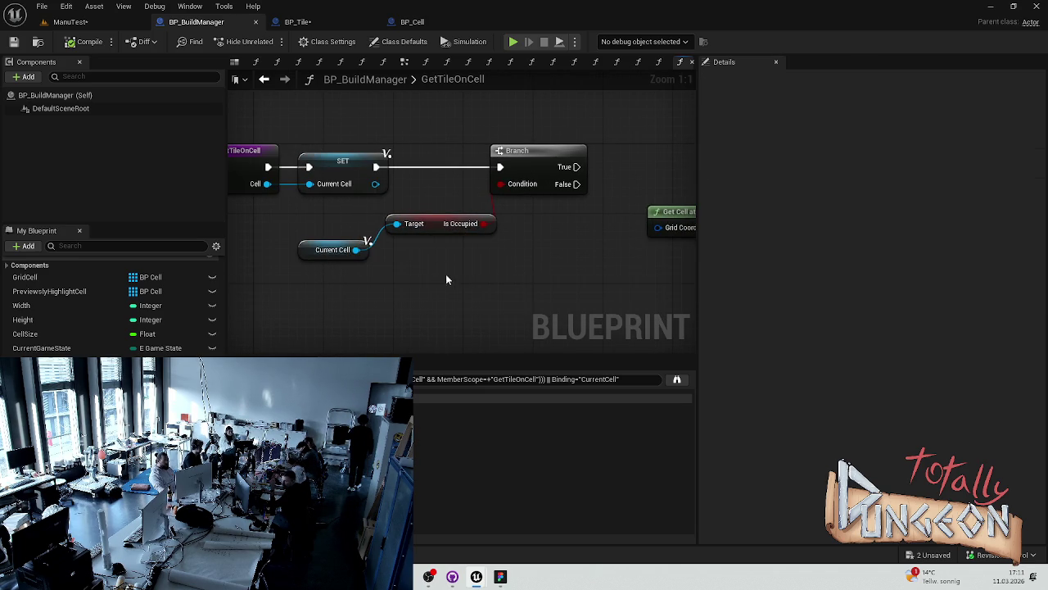
# Tidy the Branch and SET node positions and look over the GetTileOnCell graph.
pyautogui.moveTo(507, 152); pyautogui.dragTo(531, 153)
pyautogui.click(474, 142)
pyautogui.moveTo(401, 170)
pyautogui.mouseDown()
pyautogui.moveTo(473, 170)
pyautogui.moveTo(346, 135)
pyautogui.mouseUp()
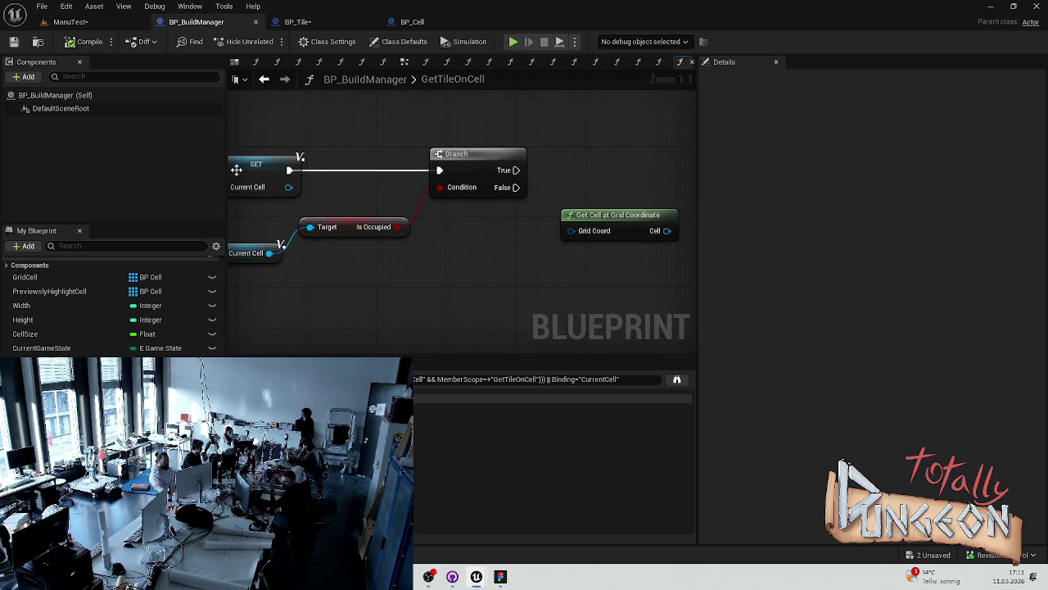
pyautogui.moveTo(236, 169); pyautogui.dragTo(280, 169)
pyautogui.click(329, 141)
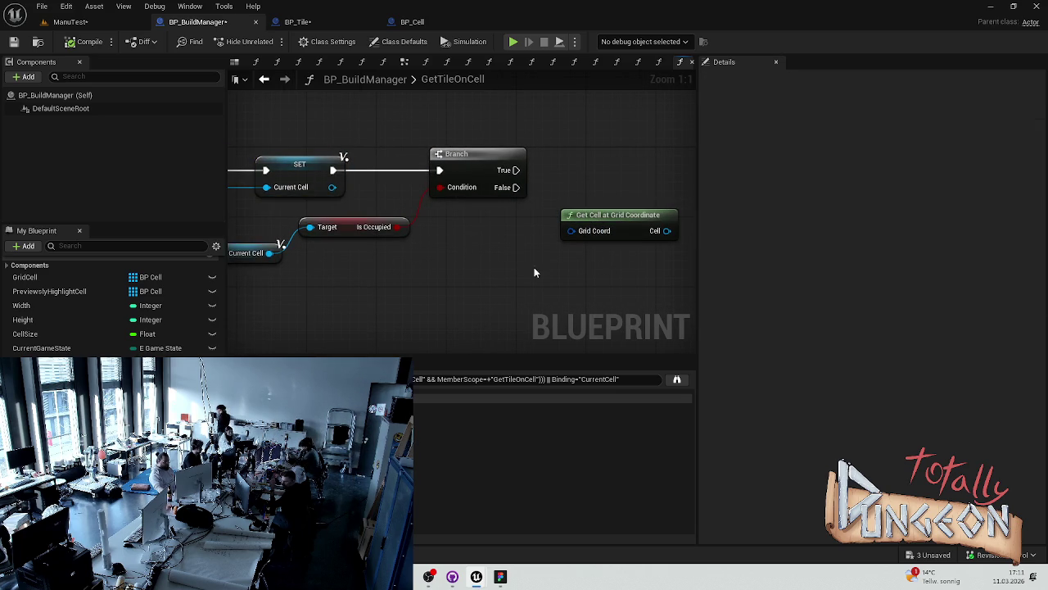
pyautogui.scroll(-5, 115, 311)
pyautogui.scroll(3, 115, 303)
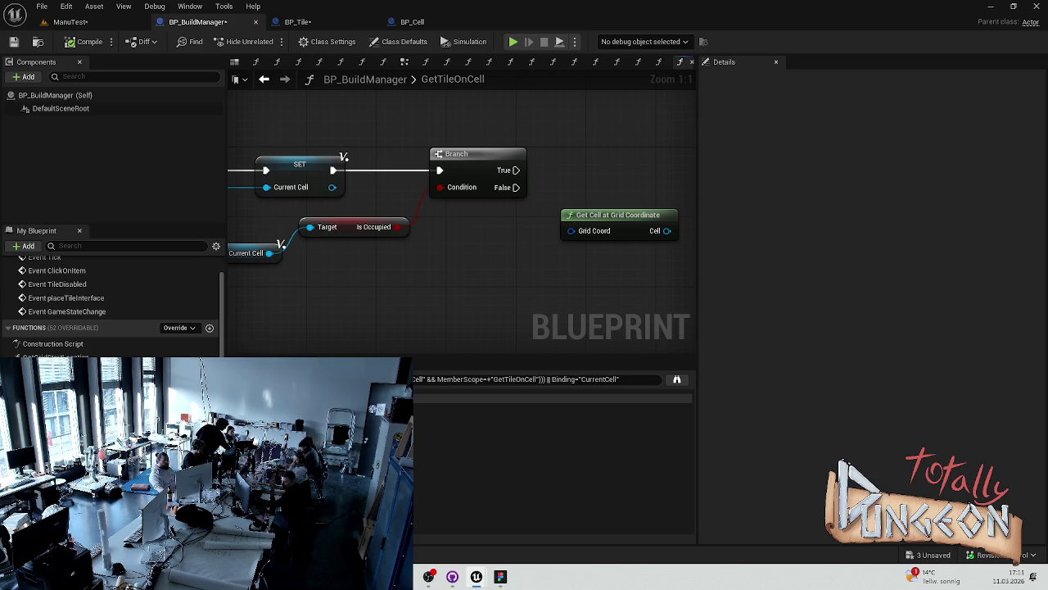
pyautogui.moveTo(516, 256)
pyautogui.mouseDown()
pyautogui.moveTo(475, 227)
pyautogui.moveTo(424, 215)
pyautogui.moveTo(569, 194)
pyautogui.moveTo(552, 213)
pyautogui.moveTo(487, 222)
pyautogui.moveTo(309, 217)
pyautogui.mouseUp()
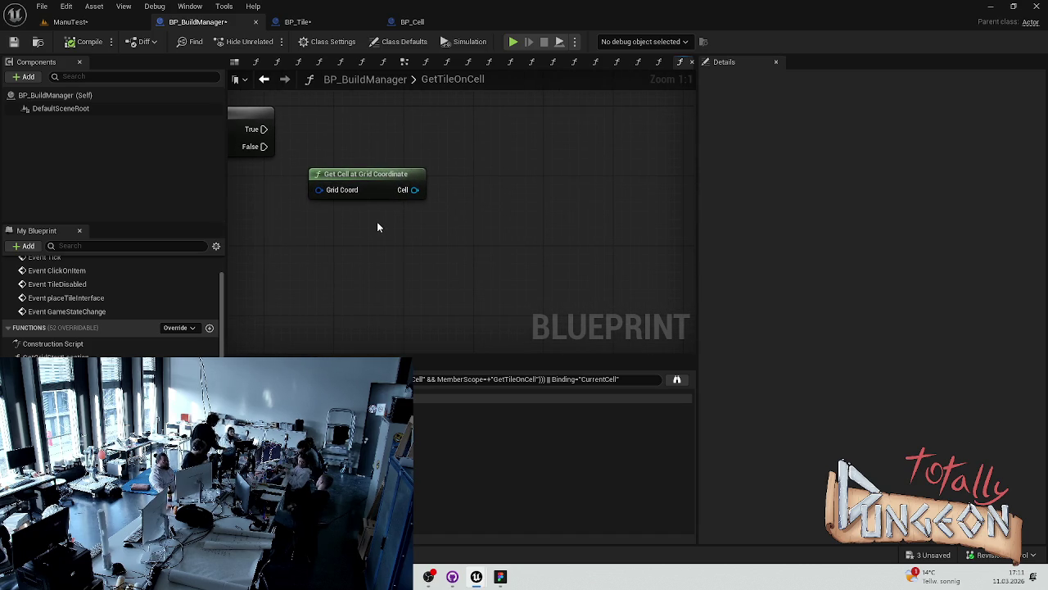
# Add a second Current Cell getter with a Get Grid Coordinate node above the Branch.
pyautogui.scroll(-5, 111, 311)
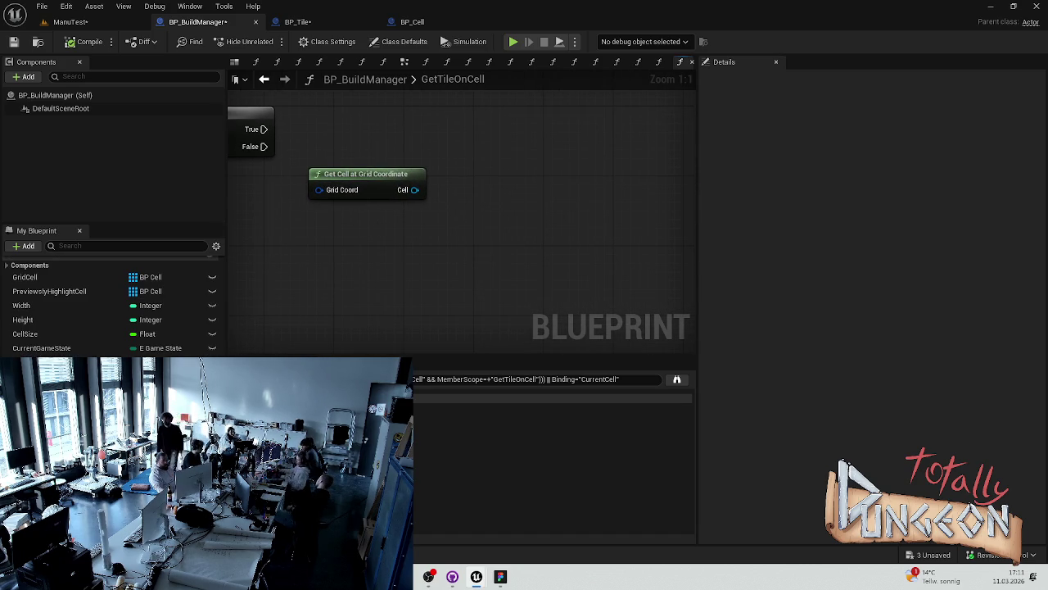
pyautogui.moveTo(41, 362)
pyautogui.mouseDown()
pyautogui.moveTo(336, 176)
pyautogui.moveTo(344, 108)
pyautogui.mouseUp()
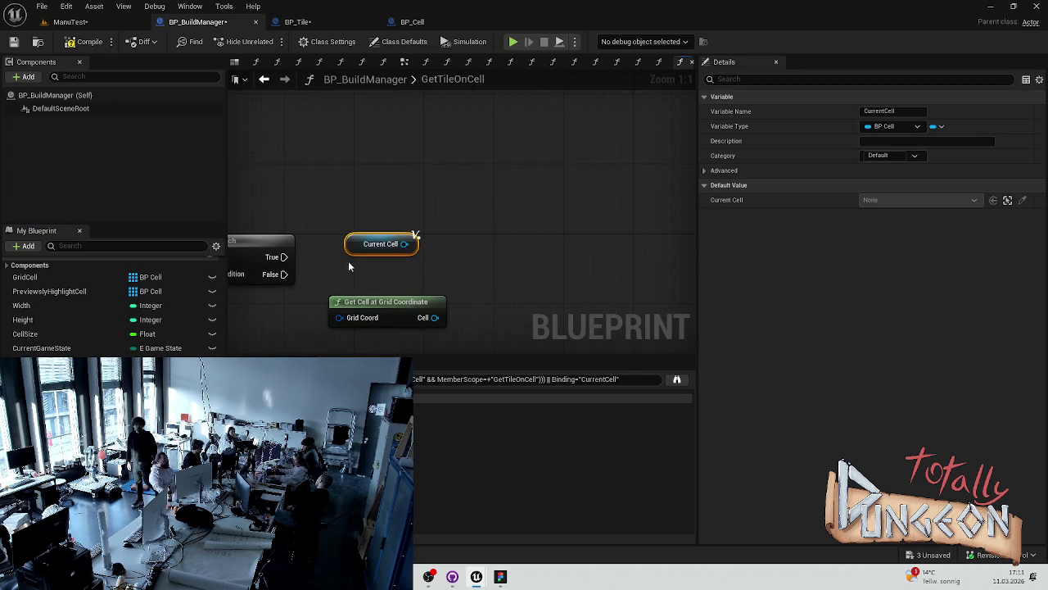
pyautogui.moveTo(372, 244)
pyautogui.mouseDown()
pyautogui.moveTo(294, 166)
pyautogui.moveTo(398, 228)
pyautogui.mouseUp()
pyautogui.write('get coord')
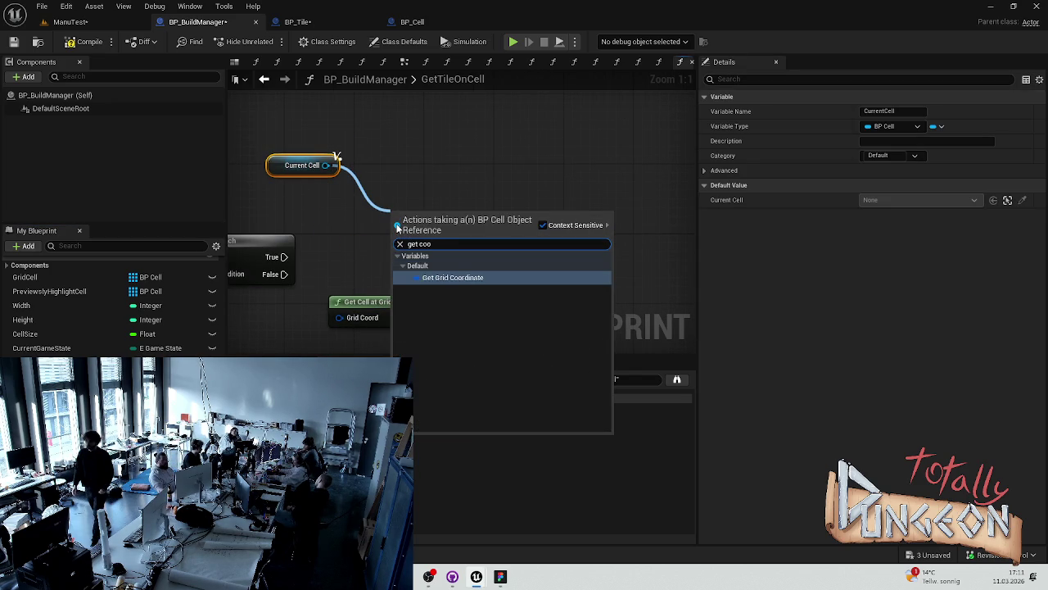
pyautogui.click(464, 271)
pyautogui.moveTo(423, 219)
pyautogui.mouseDown()
pyautogui.moveTo(361, 210)
pyautogui.moveTo(418, 182)
pyautogui.moveTo(380, 166)
pyautogui.mouseUp()
pyautogui.moveTo(461, 152); pyautogui.dragTo(358, 175)
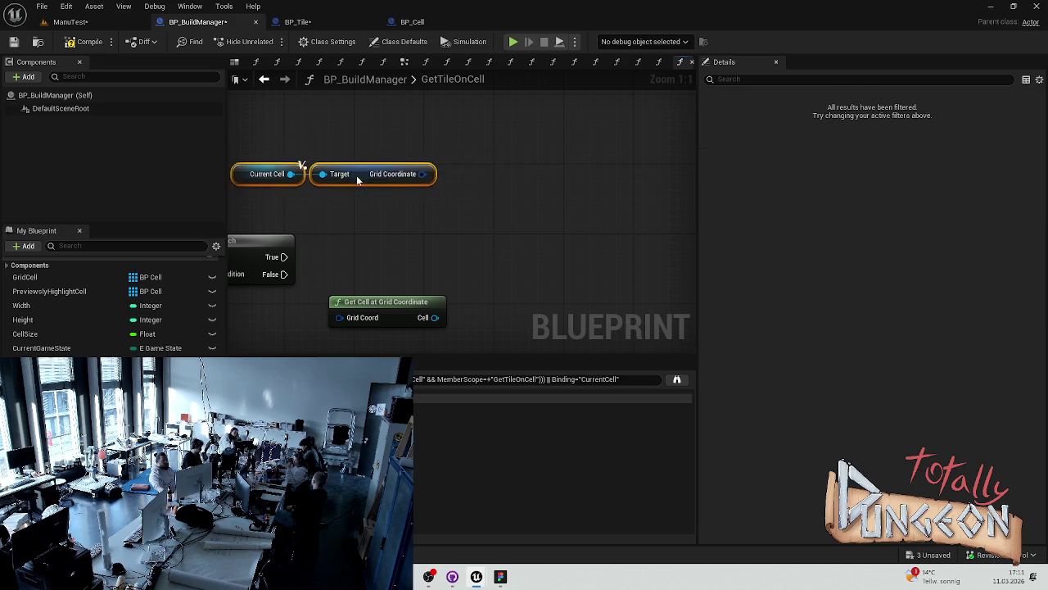
pyautogui.click(363, 145)
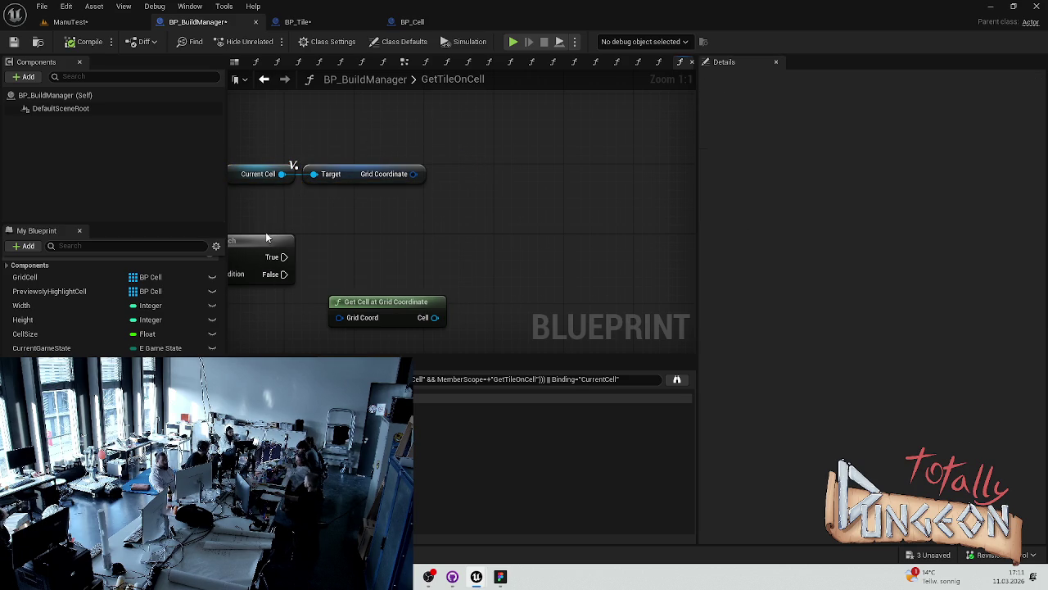
pyautogui.scroll(-5, 354, 244)
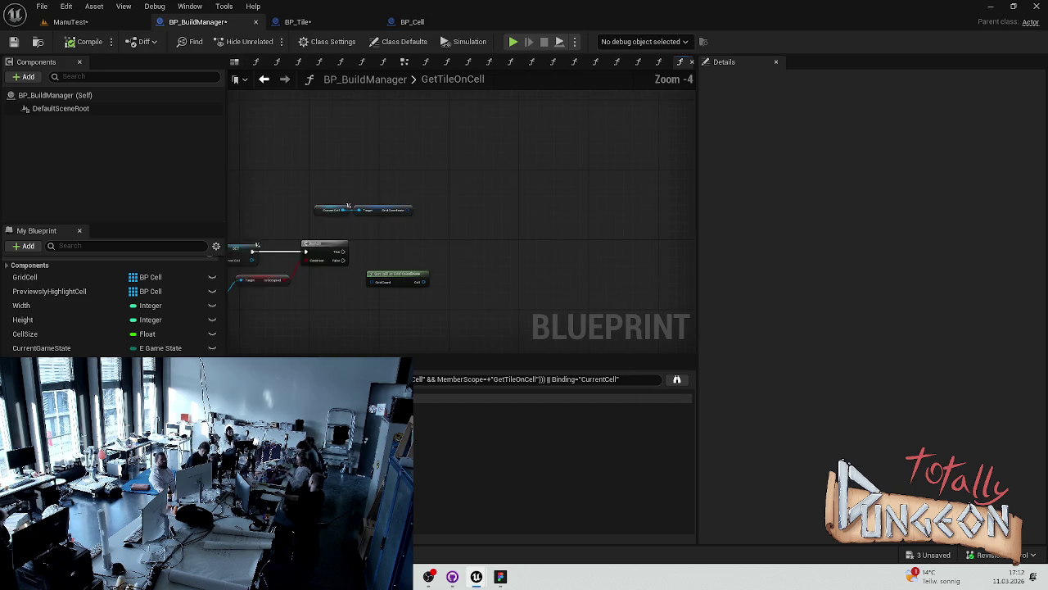
# Move the Current Cell and Get Grid Coordinate nodes together into a new position.
pyautogui.scroll(3, 353, 244)
pyautogui.moveTo(531, 204); pyautogui.dragTo(430, 161)
pyautogui.click(456, 156)
pyautogui.keyDown('shift'); pyautogui.click(498, 154); pyautogui.keyUp('shift')
pyautogui.click(430, 131)
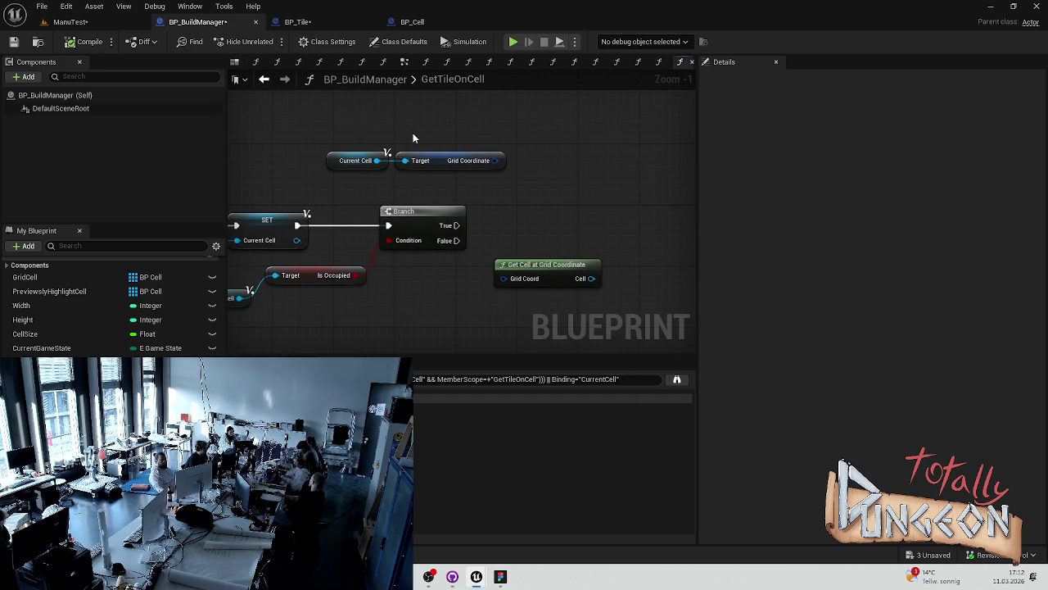
# Open SelectBuildingOnGrid and pan through its graph from the SET nodes back to the entry.
pyautogui.scroll(-5, 111, 307)
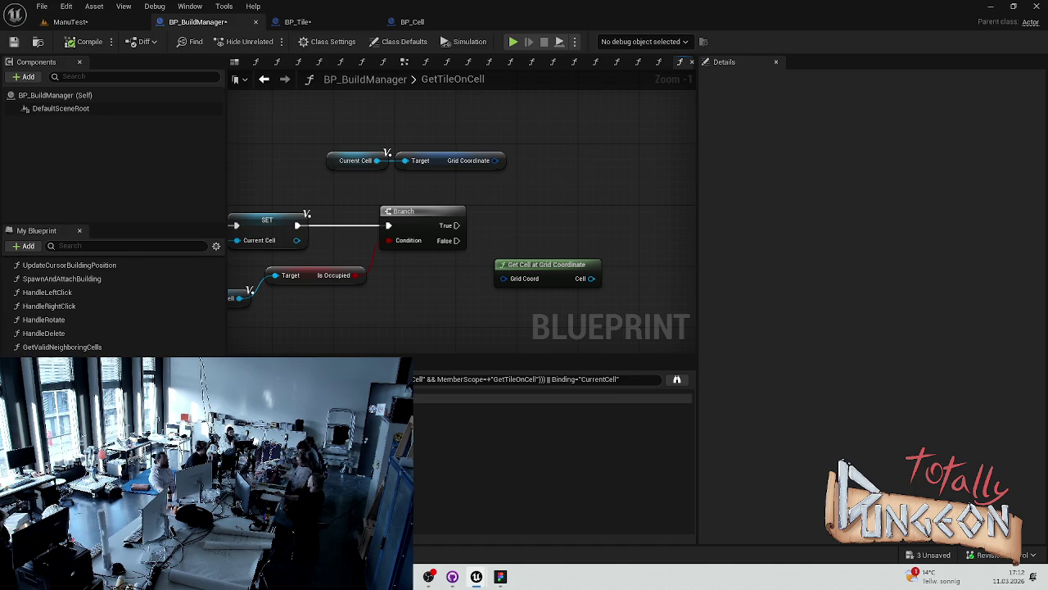
pyautogui.scroll(-5, 110, 307)
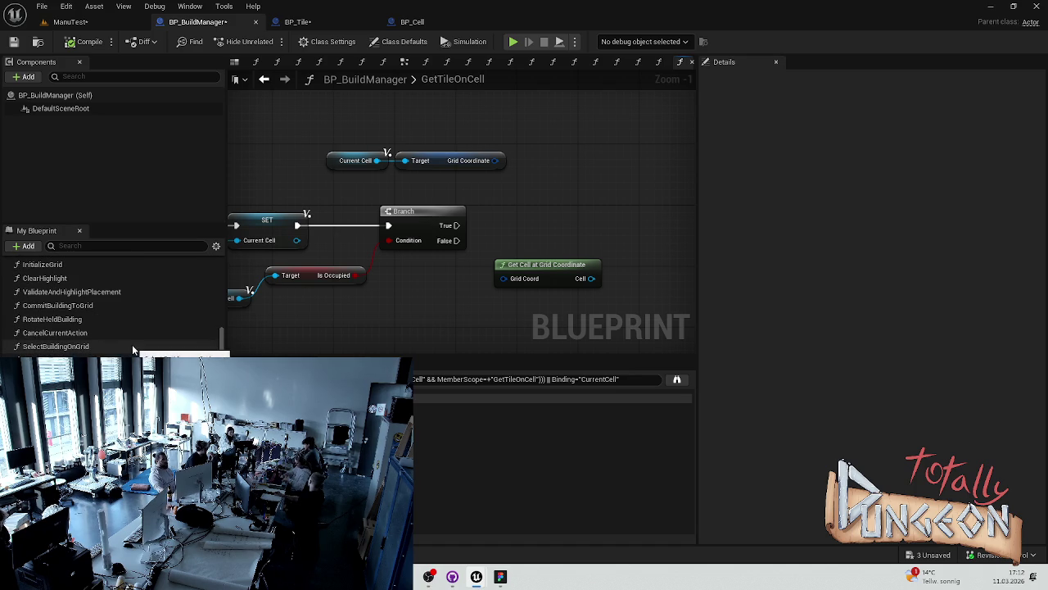
pyautogui.doubleClick(80, 347)
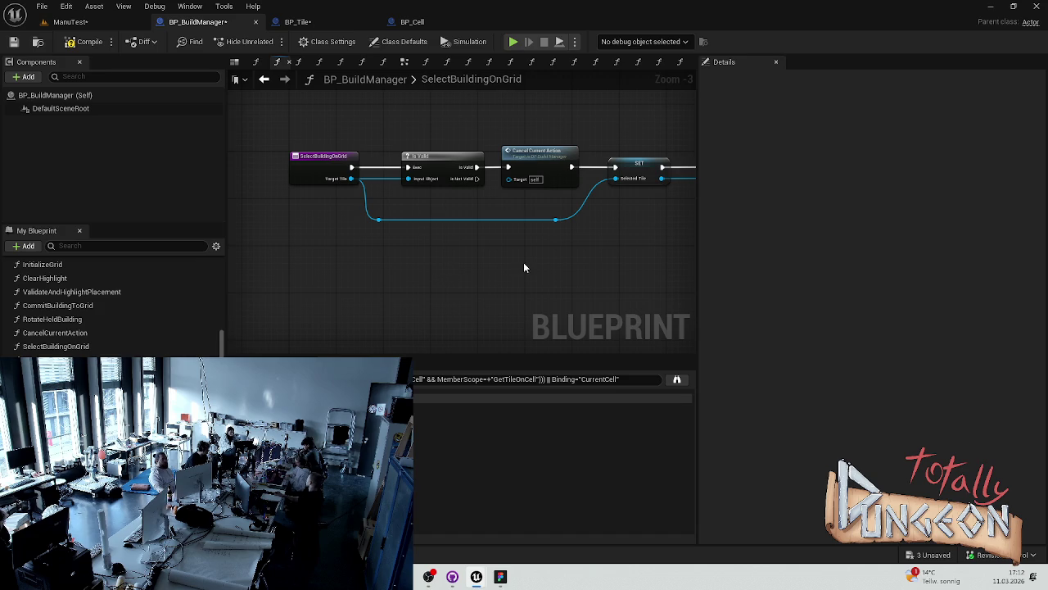
pyautogui.moveTo(525, 268); pyautogui.dragTo(388, 257)
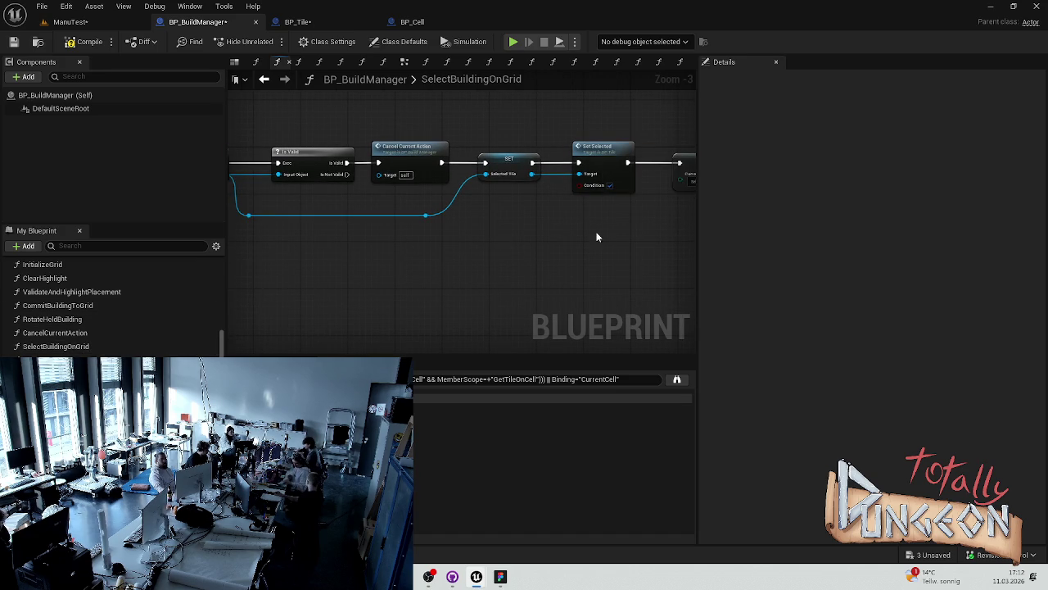
pyautogui.moveTo(606, 234); pyautogui.dragTo(411, 245)
pyautogui.moveTo(280, 259); pyautogui.dragTo(441, 247)
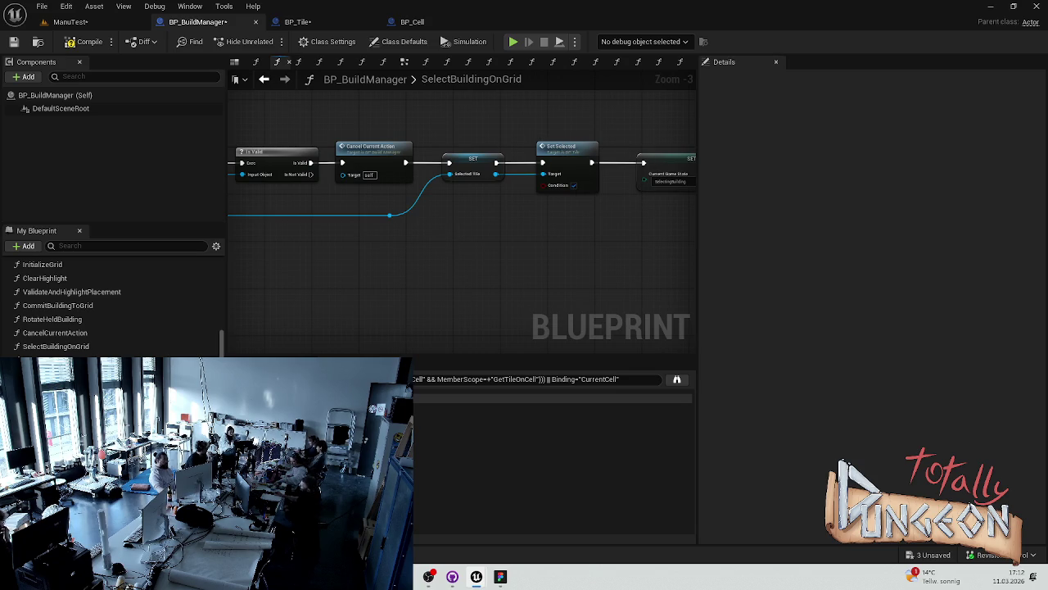
pyautogui.moveTo(264, 248)
pyautogui.mouseDown()
pyautogui.moveTo(482, 257)
pyautogui.moveTo(346, 243)
pyautogui.mouseUp()
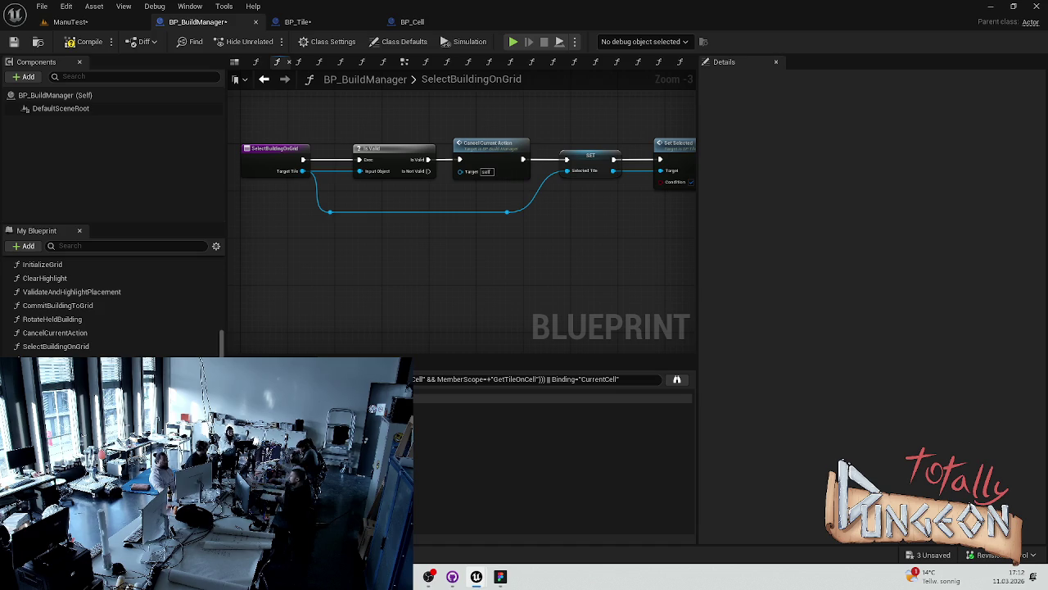
pyautogui.hotkey('alt', 'Left')
pyautogui.hotkey('alt', 'Left')
pyautogui.hotkey('alt', 'Left')
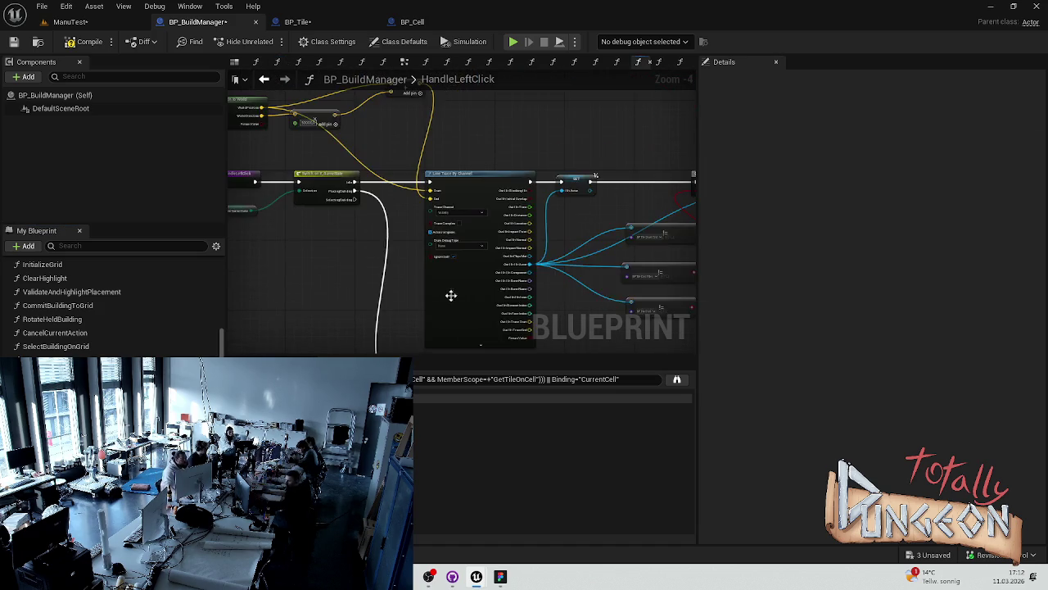
# Survey the HandleLeftClick graph and shift the Select Building on Grid node right.
pyautogui.moveTo(387, 220); pyautogui.dragTo(430, 263)
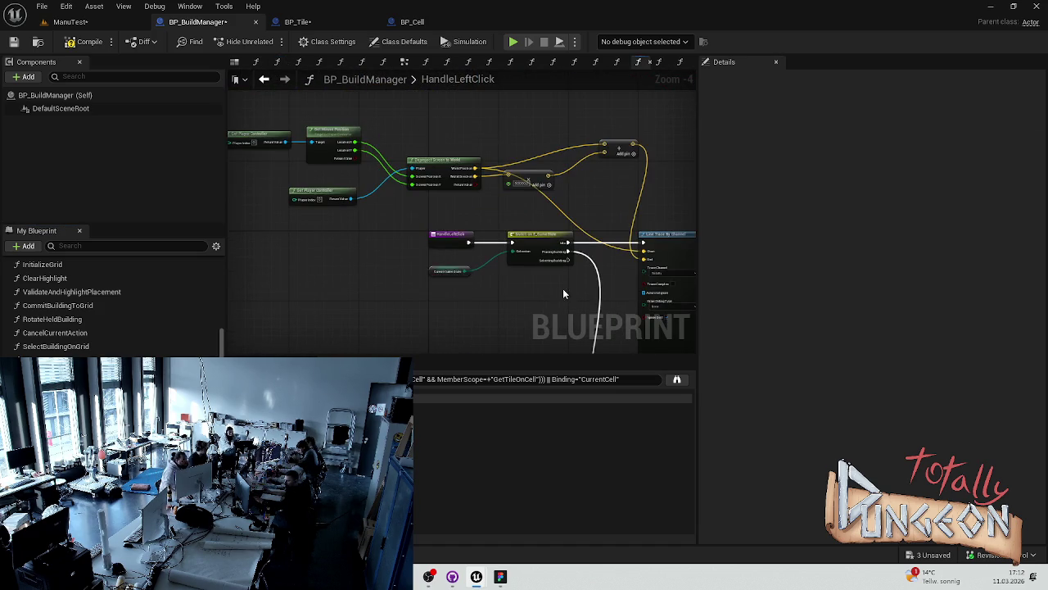
pyautogui.scroll(2, 563, 293)
pyautogui.scroll(1, 533, 243)
pyautogui.scroll(-2, 533, 243)
pyautogui.moveTo(554, 232); pyautogui.dragTo(516, 230)
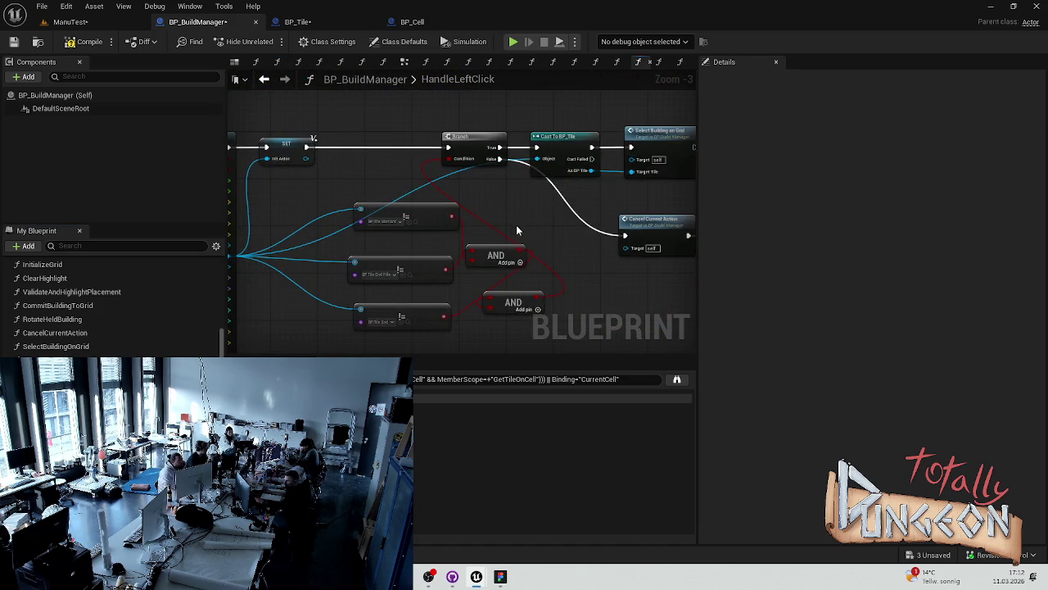
pyautogui.moveTo(394, 212); pyautogui.dragTo(358, 234)
pyautogui.scroll(2, 394, 216)
pyautogui.moveTo(427, 136); pyautogui.dragTo(526, 139)
pyautogui.click(394, 129)
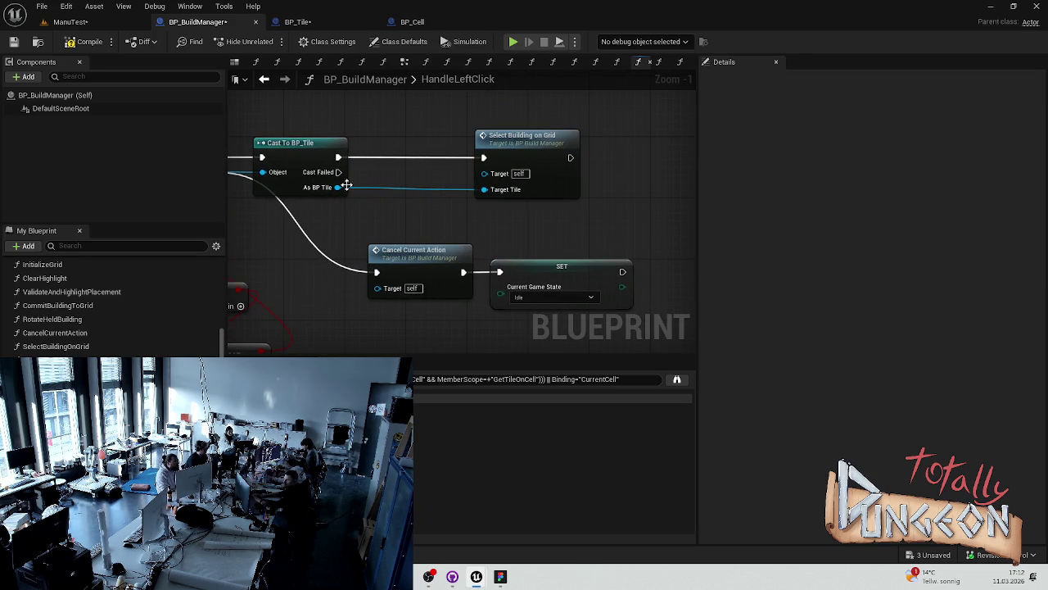
# Add a Get Grid Coord node reading from Cast To BP_Tile's As BP Tile output.
pyautogui.moveTo(337, 189); pyautogui.dragTo(381, 223)
pyautogui.write('get coo')
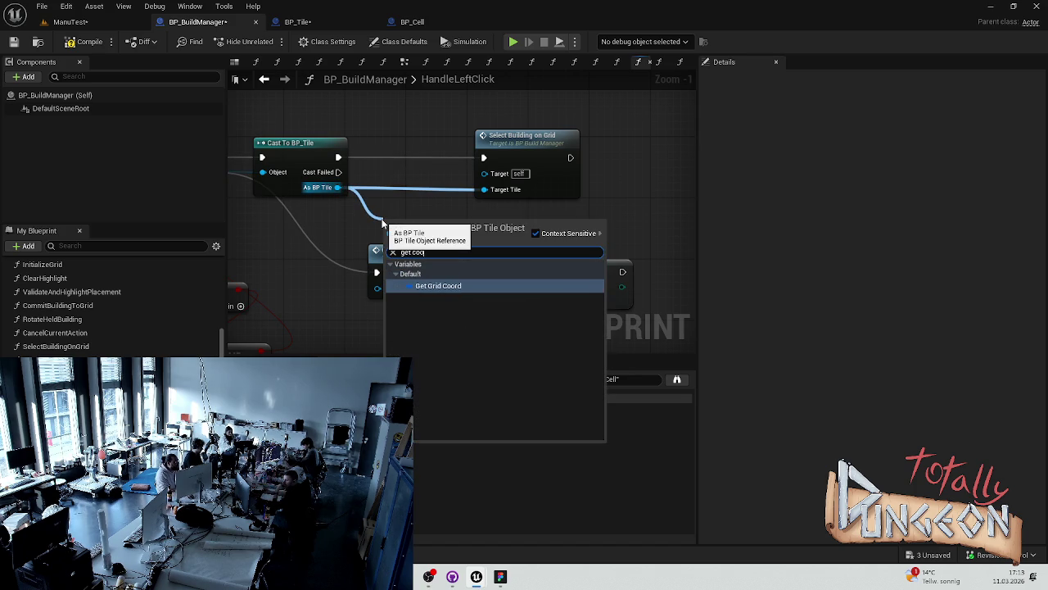
pyautogui.click(478, 285)
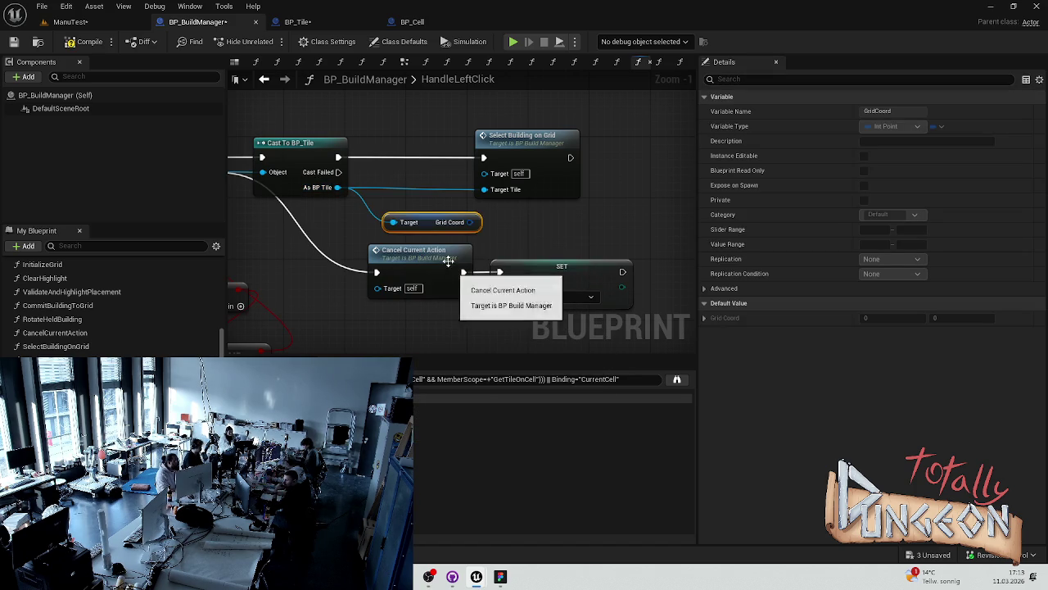
pyautogui.moveTo(477, 222); pyautogui.dragTo(540, 197)
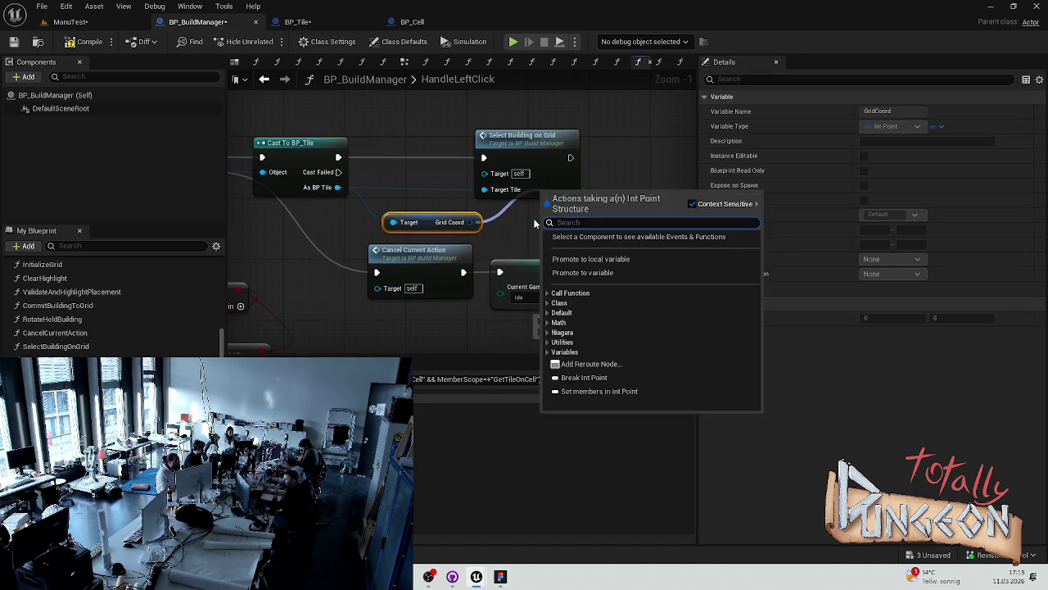
pyautogui.click(259, 336)
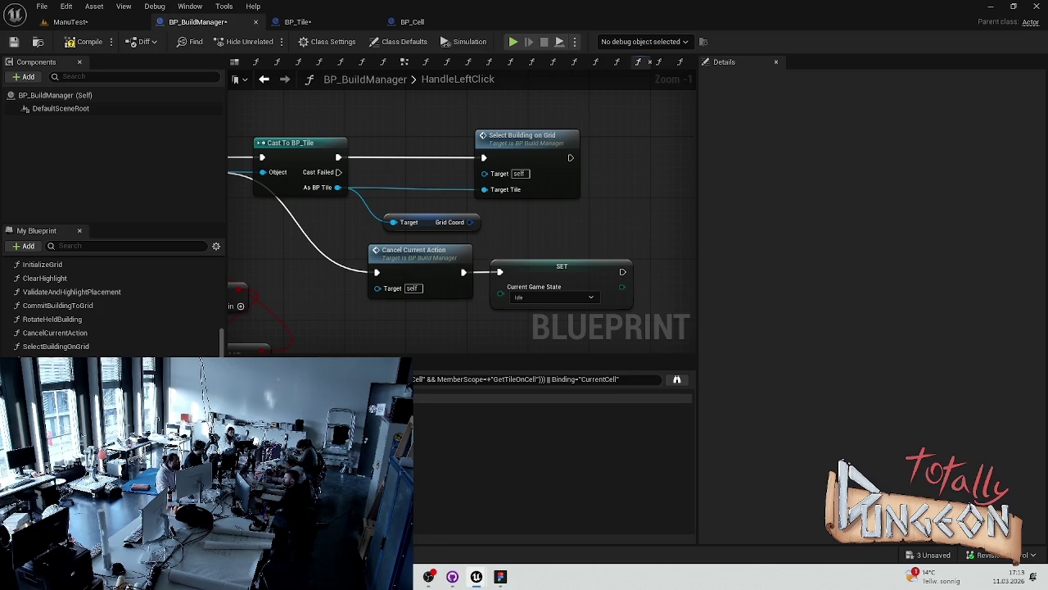
# Open SelectBuildingOnGrid and add a new function input of type Int Point.
pyautogui.doubleClick(525, 152)
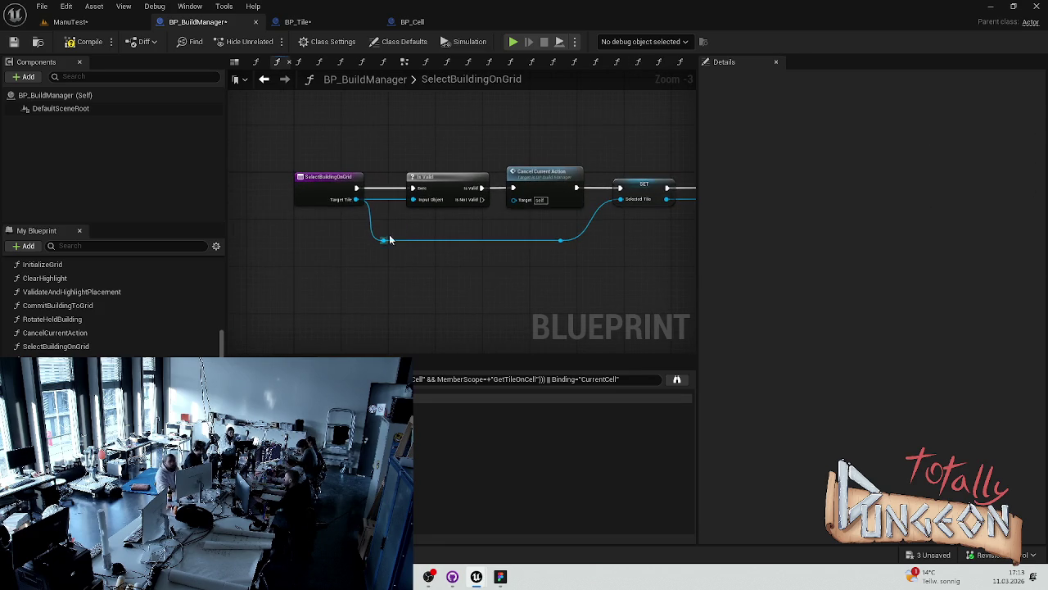
pyautogui.click(1039, 259)
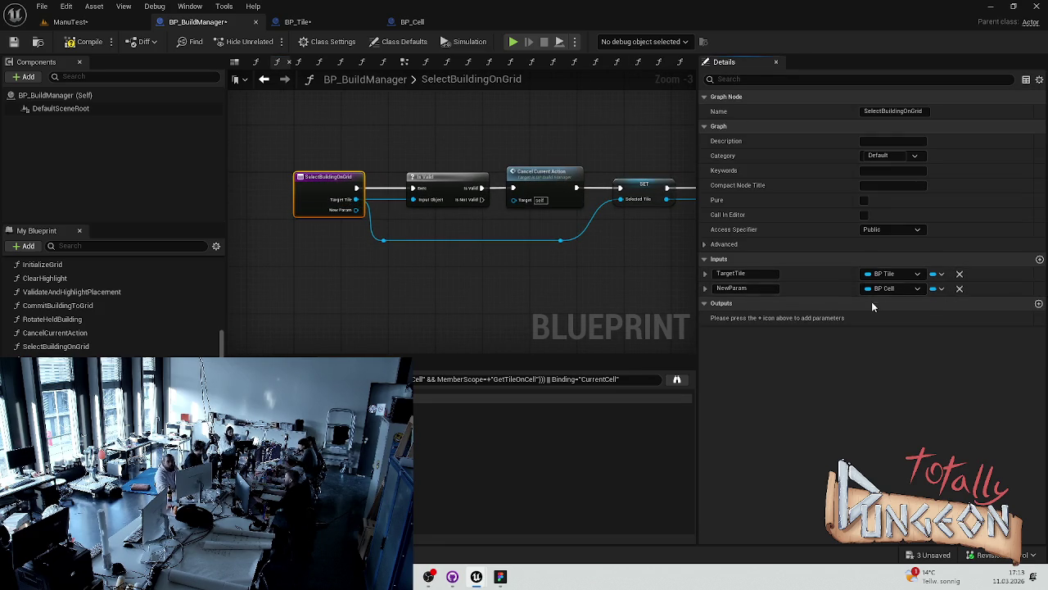
pyautogui.click(891, 288)
pyautogui.write('Pointz')
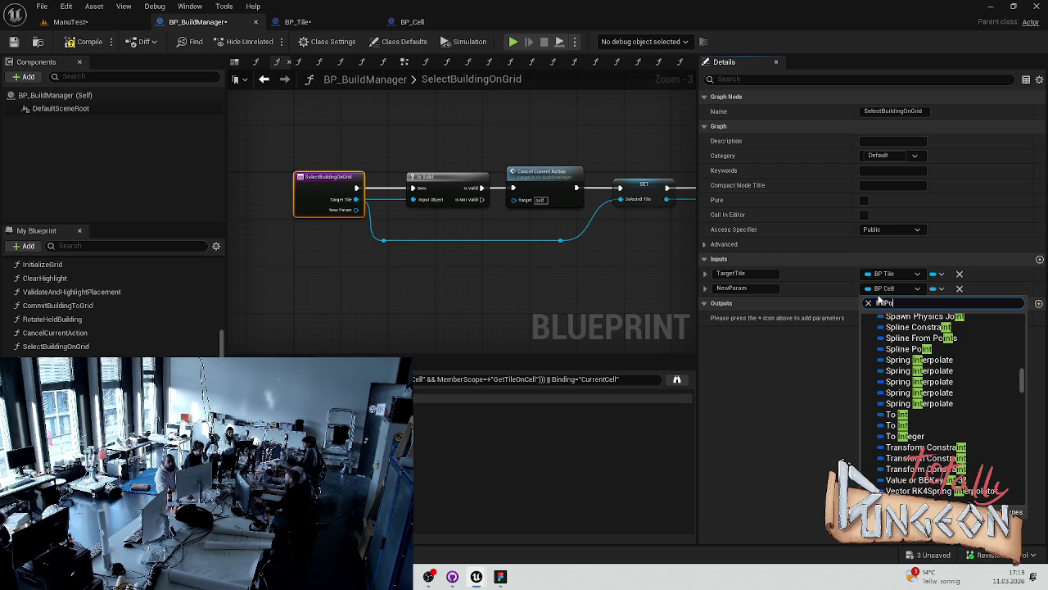
pyautogui.press('BackSpace')
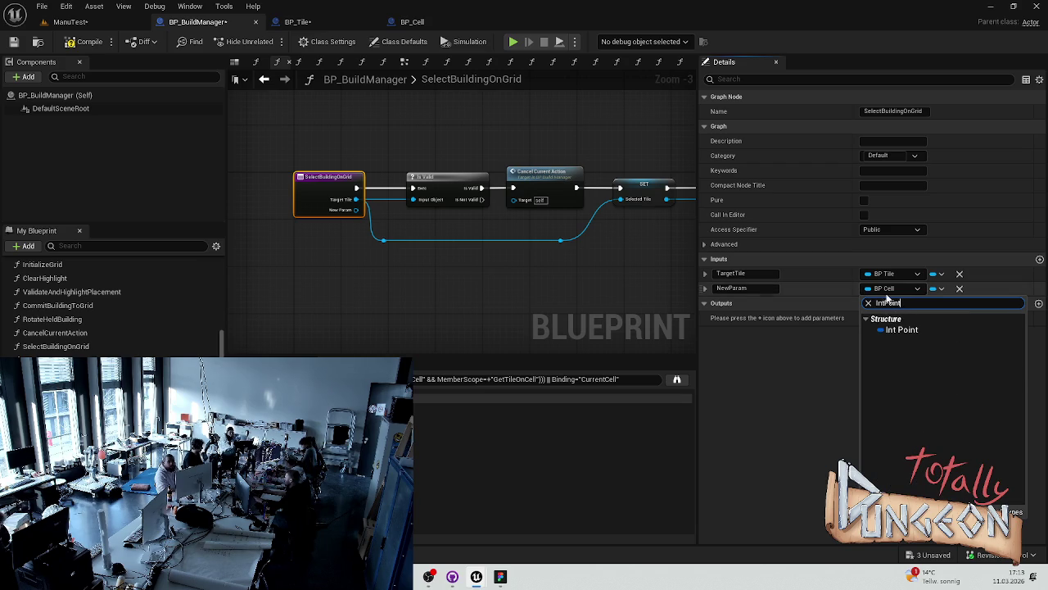
pyautogui.click(902, 330)
# Name the new Int Point input TileKoordinate.
pyautogui.click(737, 288)
pyautogui.write('Get')
pyautogui.press('BackSpace')
pyautogui.press('BackSpace')
pyautogui.press('BackSpace')
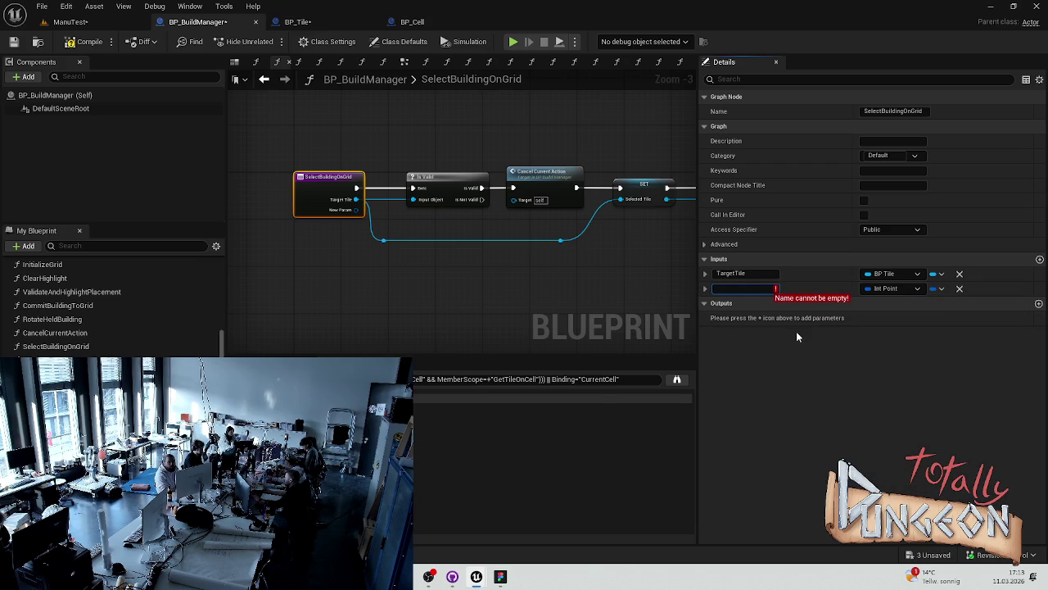
pyautogui.write('Tile')
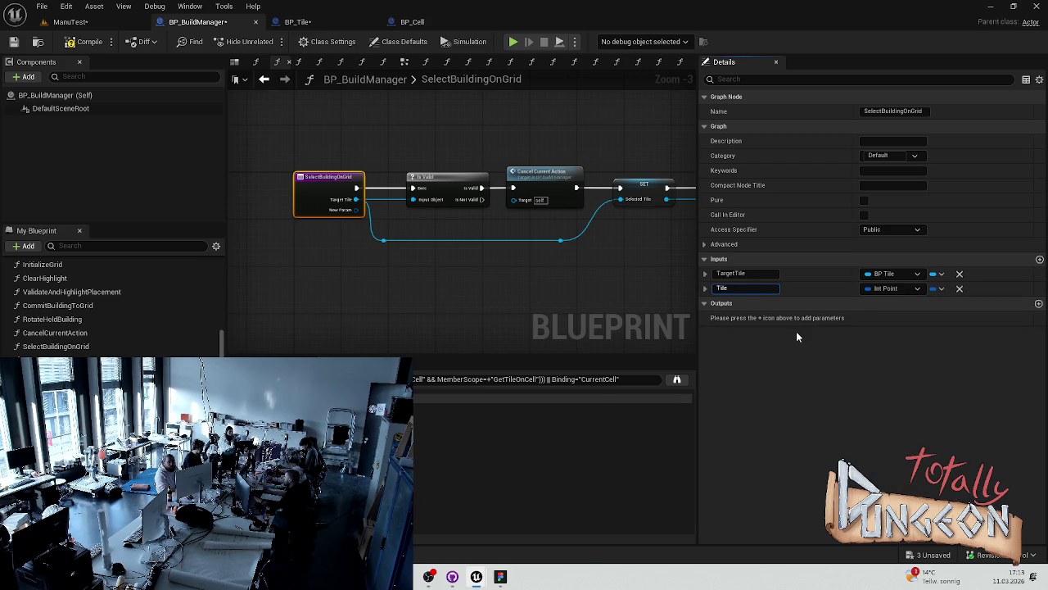
pyautogui.write(' Koordinate')
pyautogui.press('Return')
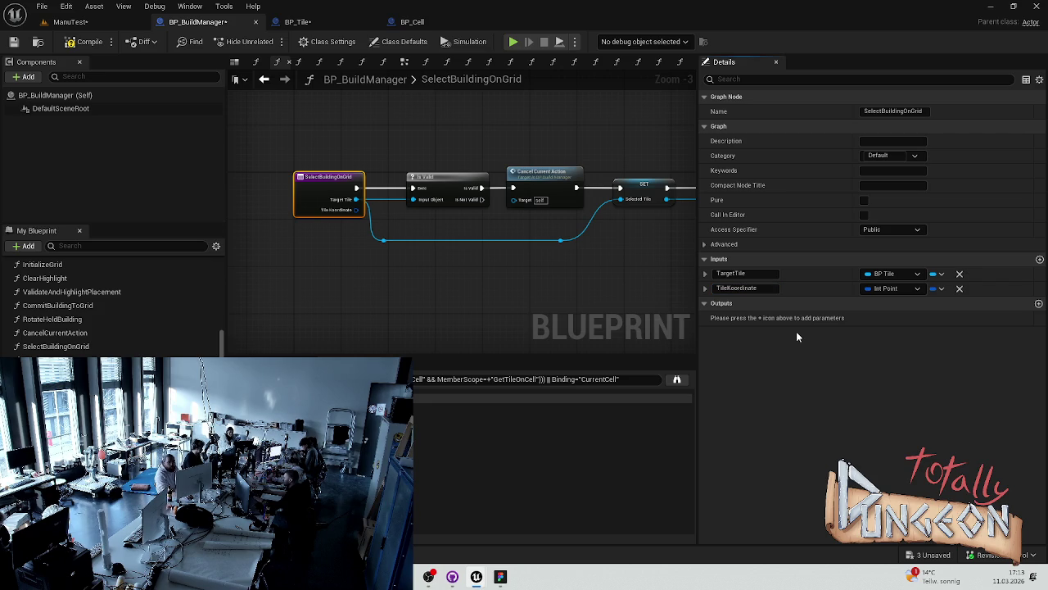
# Nudge the SelectBuildingOnGrid entry node left and save BP_BuildManager.
pyautogui.click(388, 289)
pyautogui.hotkey('ctrl', 's')
pyautogui.moveTo(328, 176); pyautogui.dragTo(311, 177)
pyautogui.click(331, 156)
pyautogui.hotkey('ctrl', 's')
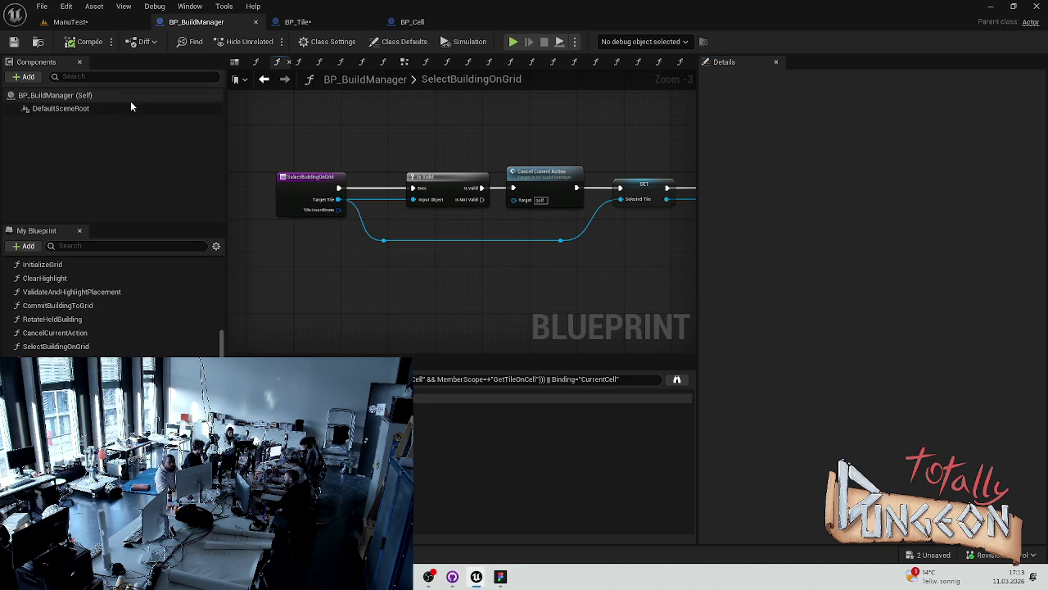
# Adjust the Select Building on Grid node in HandleLeftClick and compile BP_BuildManager.
pyautogui.click(434, 22)
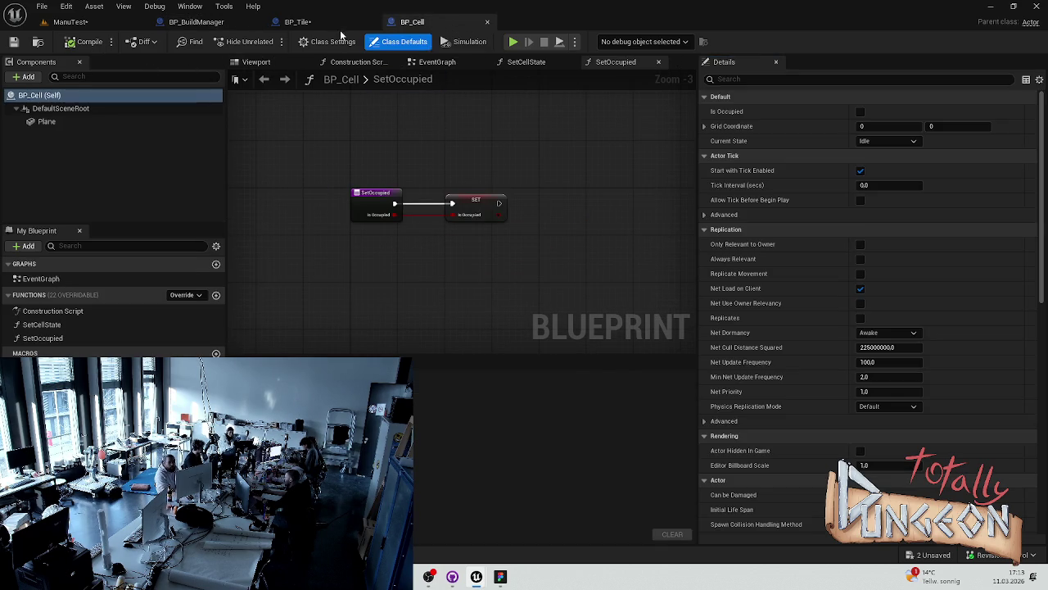
pyautogui.click(336, 24)
pyautogui.click(241, 23)
pyautogui.click(264, 78)
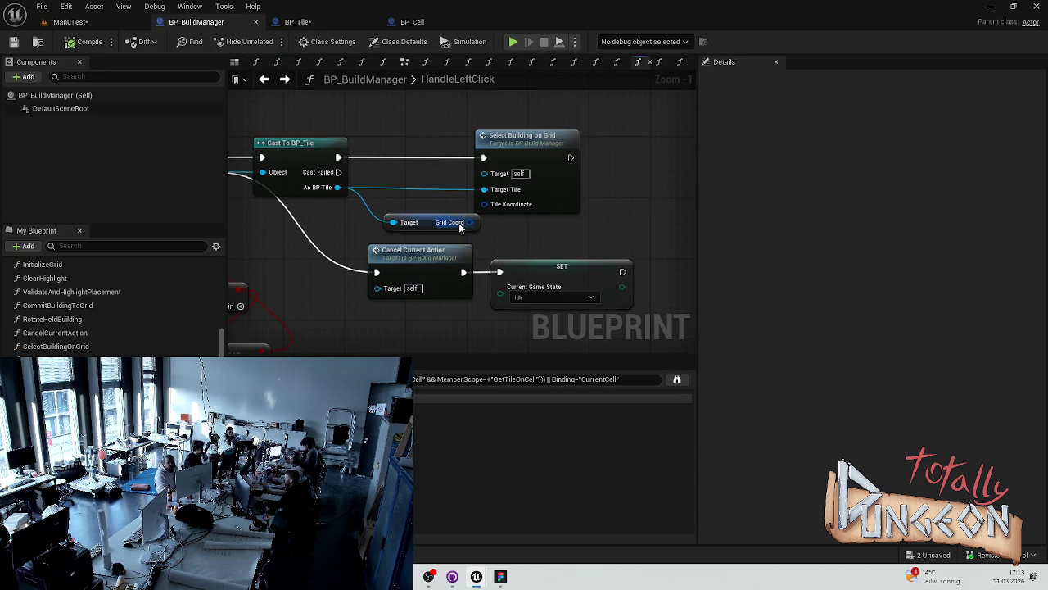
pyautogui.moveTo(521, 139)
pyautogui.mouseDown()
pyautogui.moveTo(566, 139)
pyautogui.moveTo(551, 144)
pyautogui.mouseUp()
pyautogui.click(463, 116)
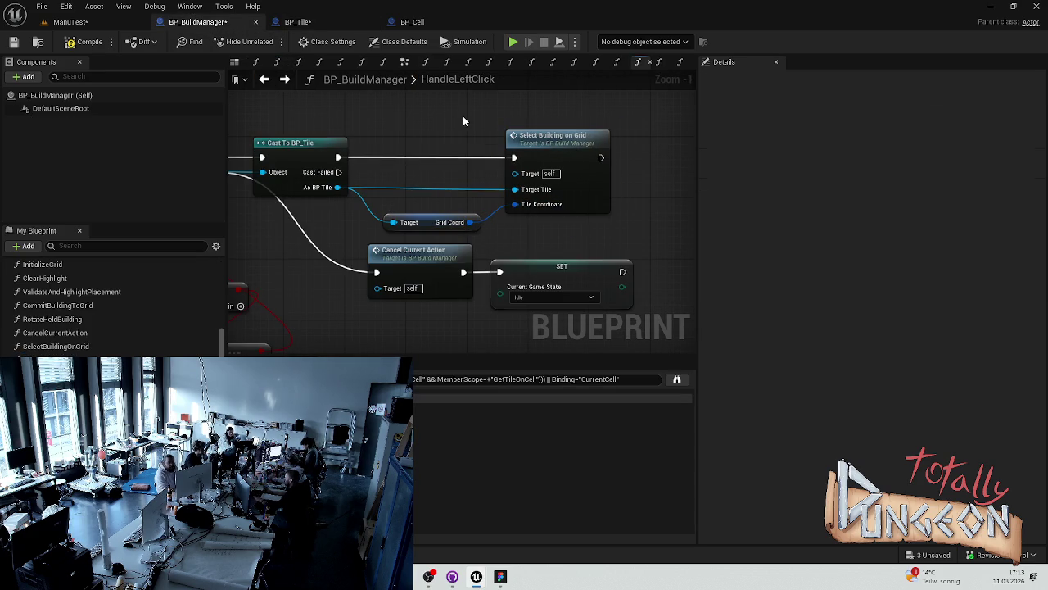
pyautogui.click(90, 42)
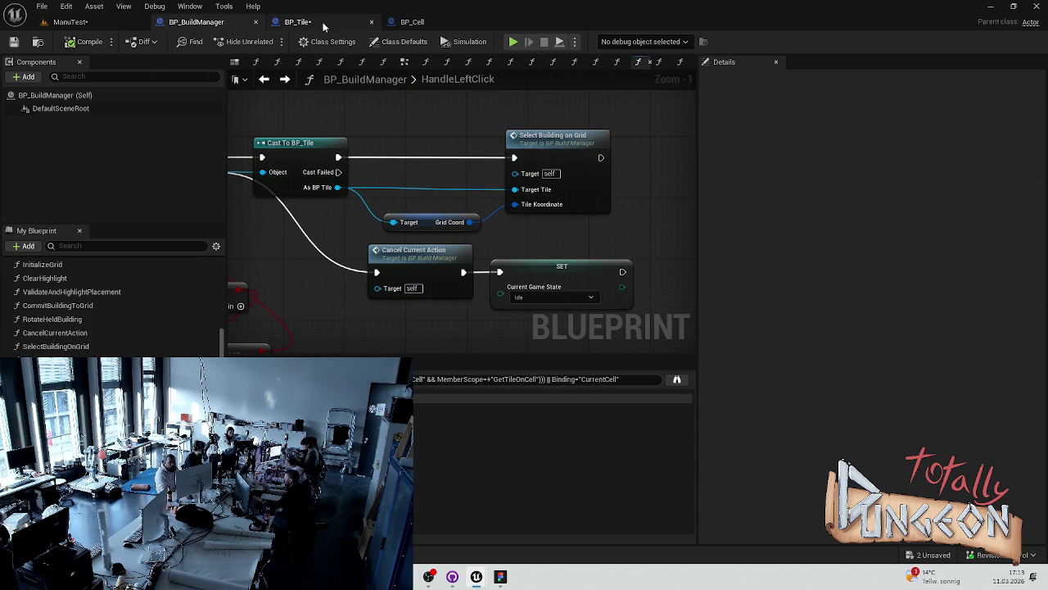
# Return to BP_BuildManager's SelectBuildingOnGrid graph and save the blueprint.
pyautogui.click(298, 22)
pyautogui.click(407, 23)
pyautogui.click(197, 22)
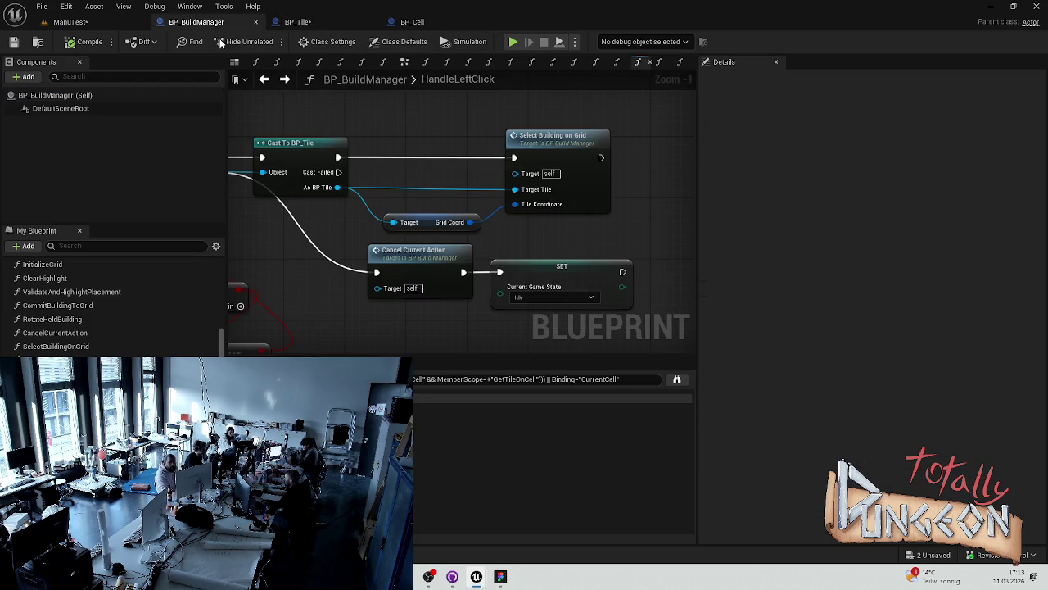
pyautogui.click(407, 22)
pyautogui.click(196, 22)
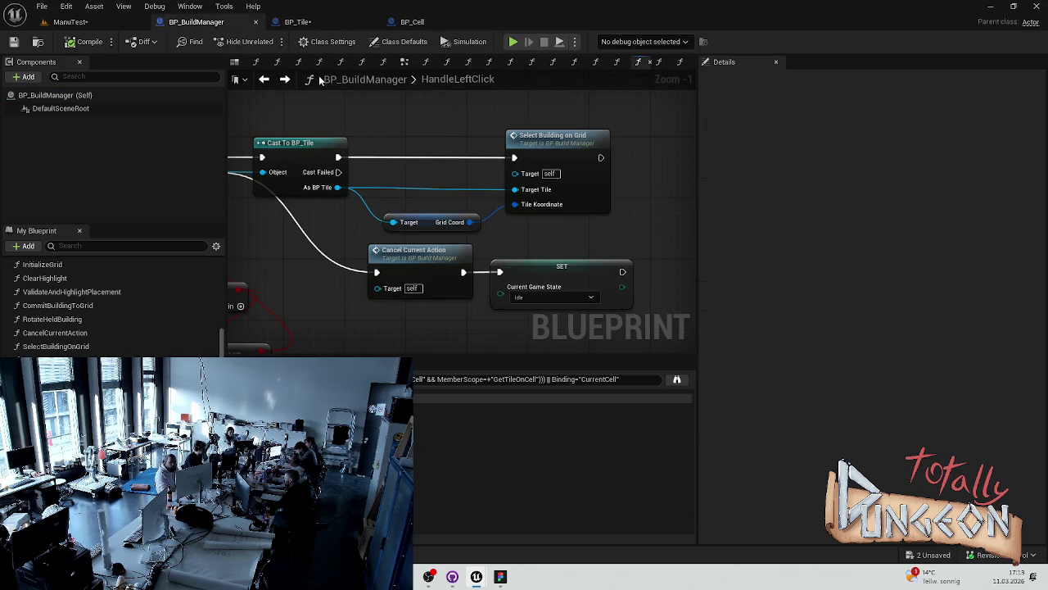
pyautogui.click(278, 62)
pyautogui.click(264, 79)
pyautogui.click(284, 79)
pyautogui.click(264, 79)
pyautogui.click(284, 78)
pyautogui.hotkey('ctrl', 's')
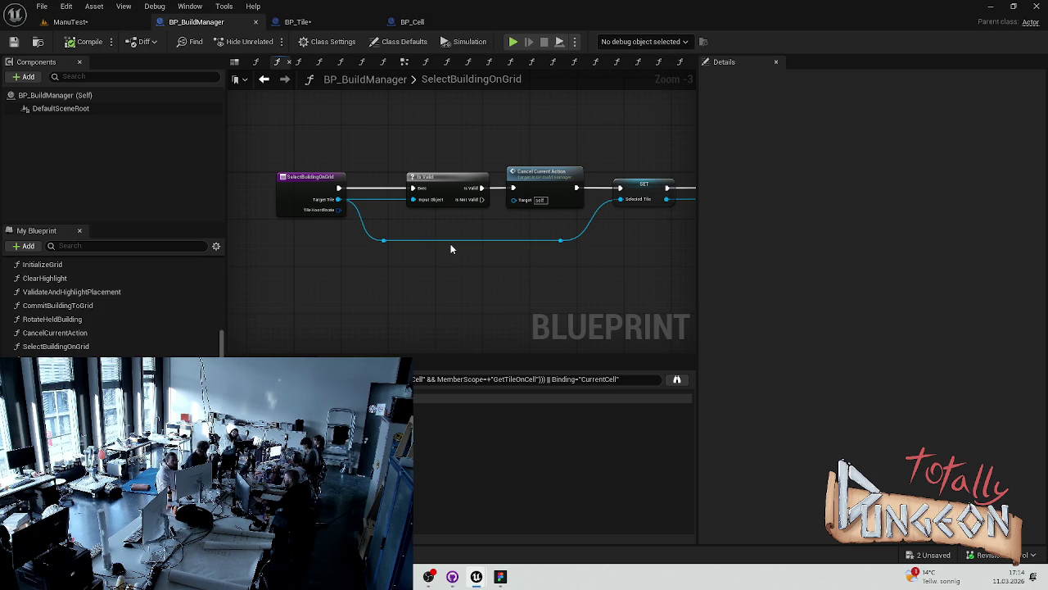
pyautogui.moveTo(512, 283); pyautogui.dragTo(480, 274)
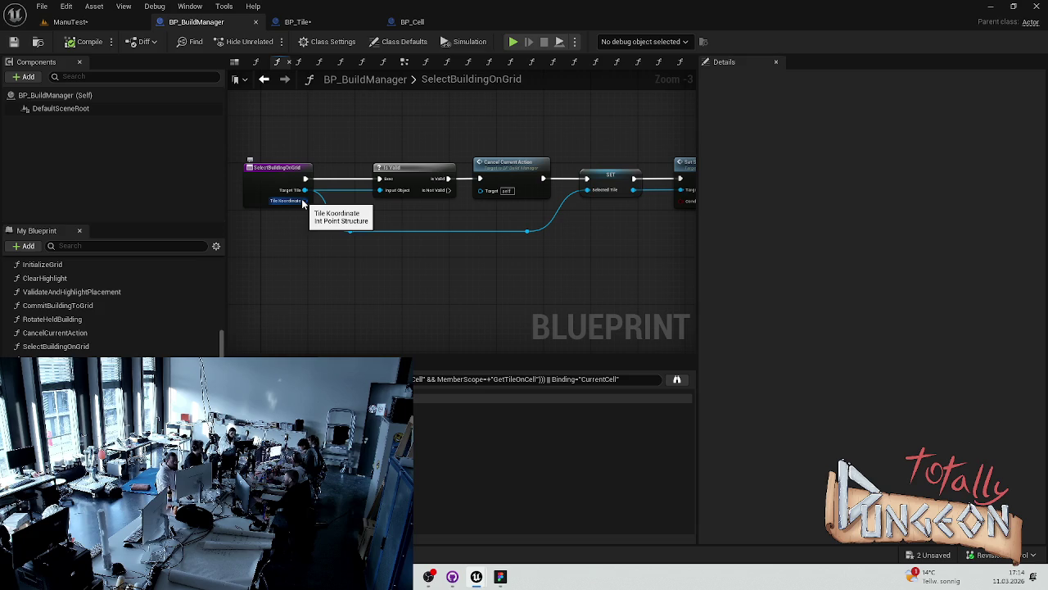
pyautogui.moveTo(303, 203)
pyautogui.mouseDown()
pyautogui.moveTo(369, 235)
pyautogui.moveTo(595, 196)
pyautogui.mouseUp()
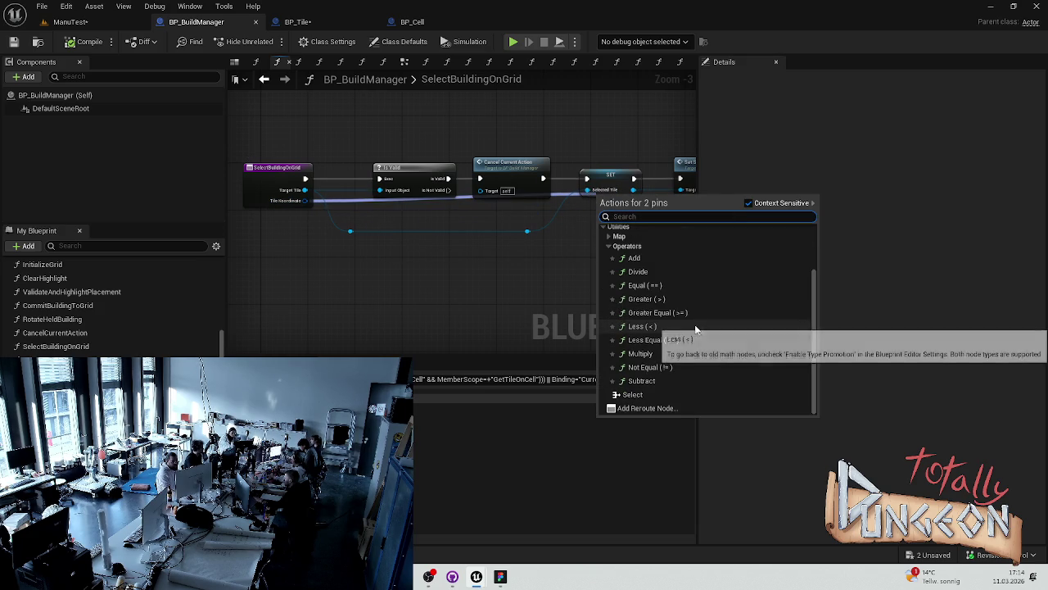
pyautogui.click(472, 346)
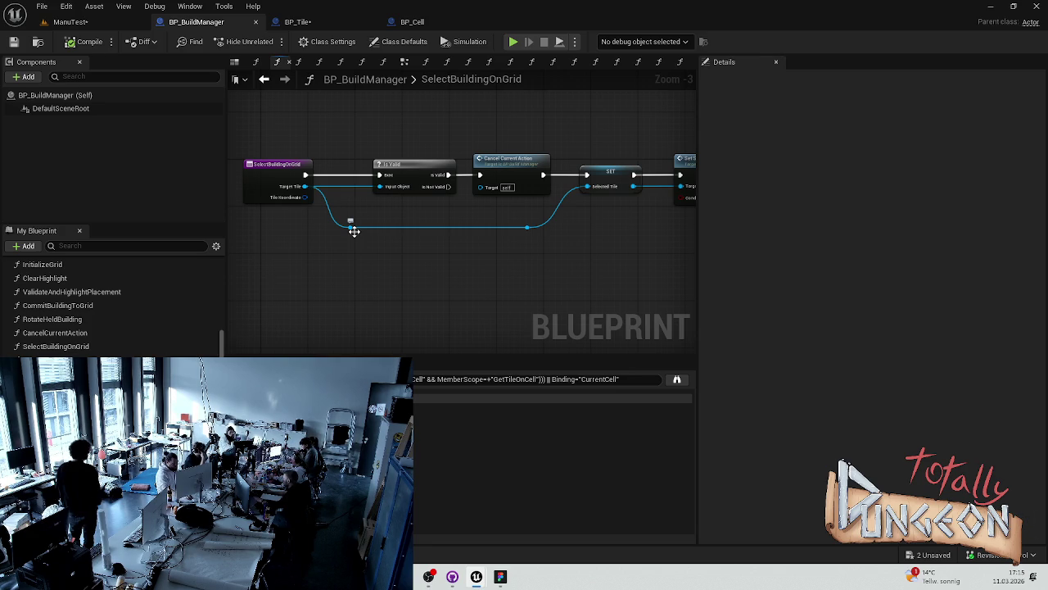
# Move the SelectBuildingOnGrid entry node left and save the blueprint.
pyautogui.moveTo(474, 266); pyautogui.dragTo(359, 262)
pyautogui.click(604, 168)
pyautogui.scroll(-2, 112, 292)
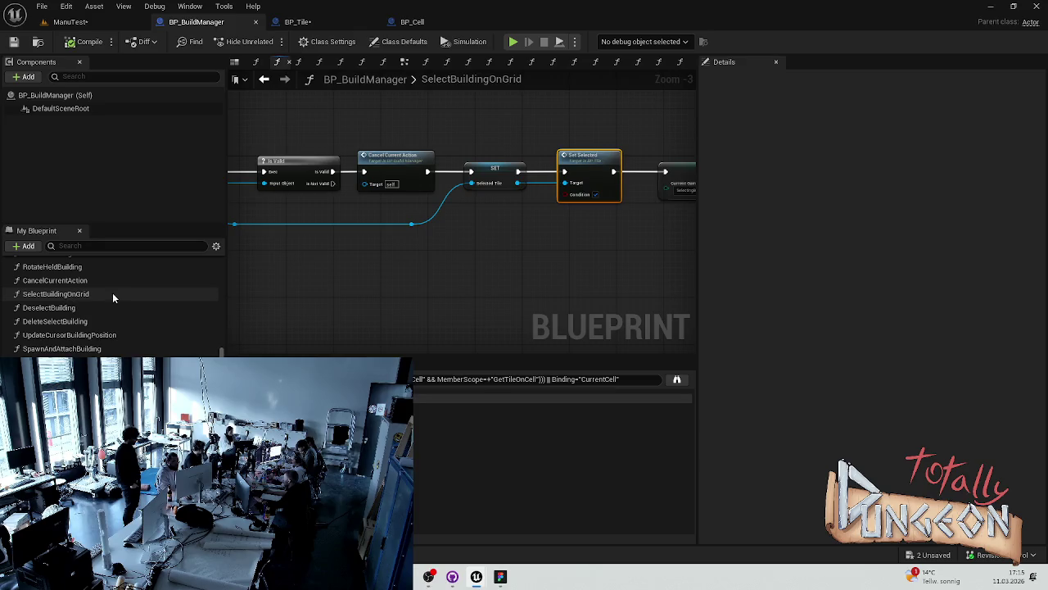
pyautogui.scroll(5, 123, 332)
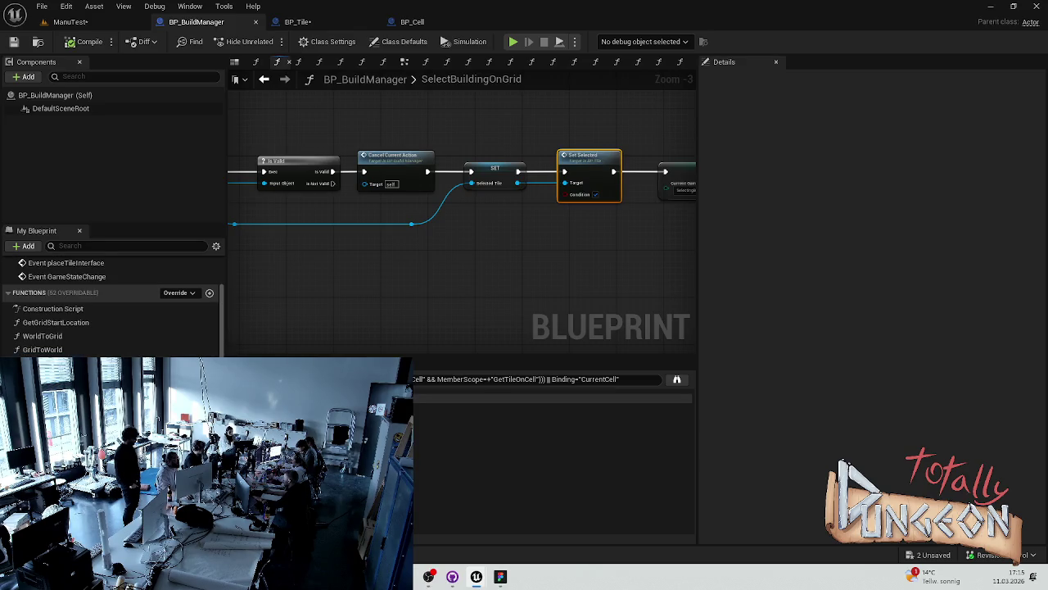
pyautogui.moveTo(385, 294); pyautogui.dragTo(516, 287)
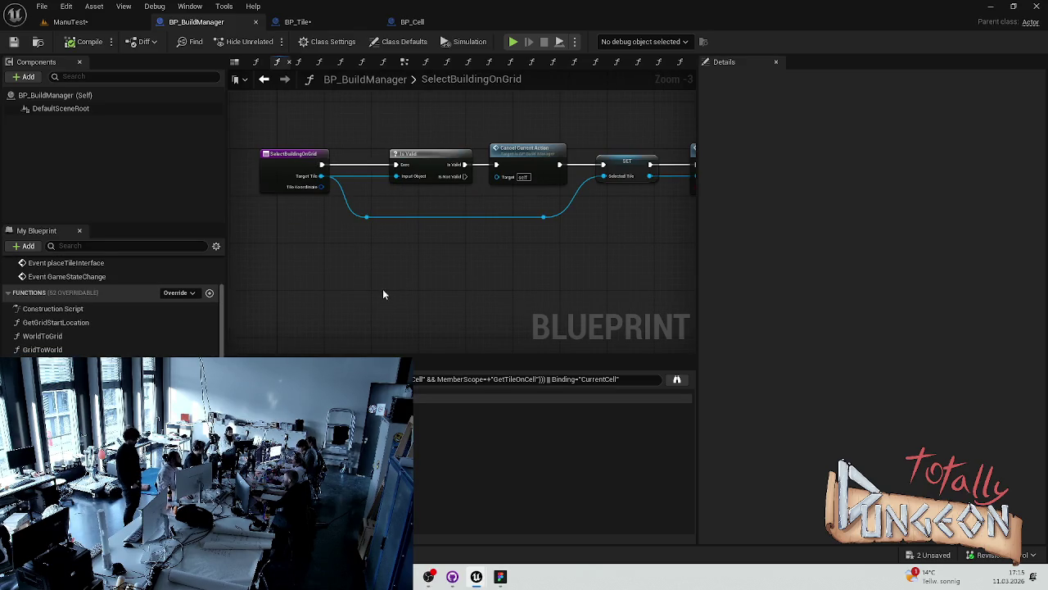
pyautogui.moveTo(384, 250); pyautogui.dragTo(455, 258)
pyautogui.moveTo(357, 165); pyautogui.dragTo(257, 165)
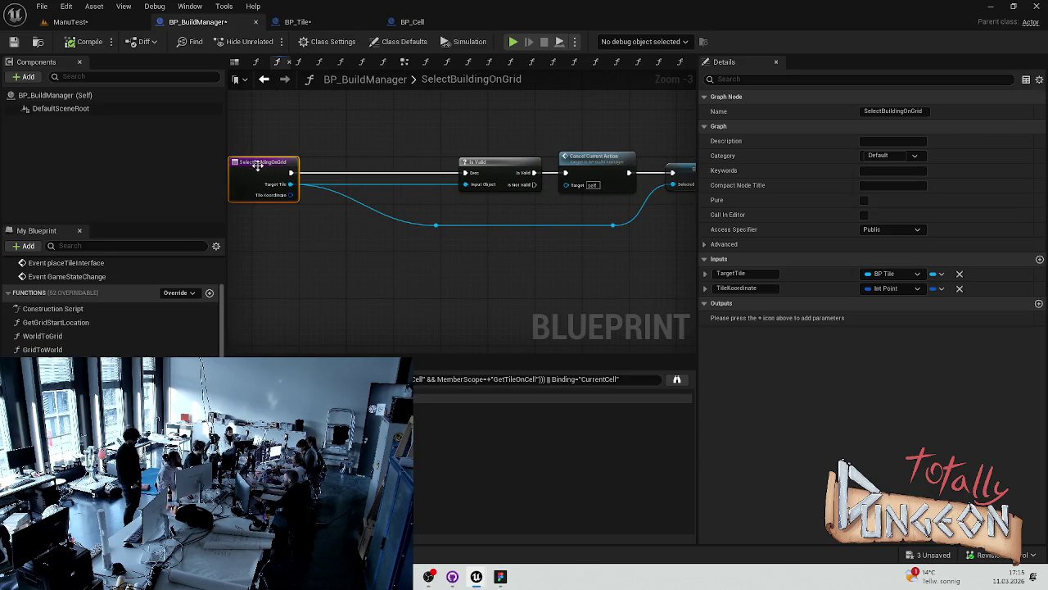
pyautogui.click(320, 203)
pyautogui.hotkey('ctrl', 's')
# Try a wire from the entry exec pin without rewiring, then open DeleteSelectBuilding.
pyautogui.scroll(4, 288, 257)
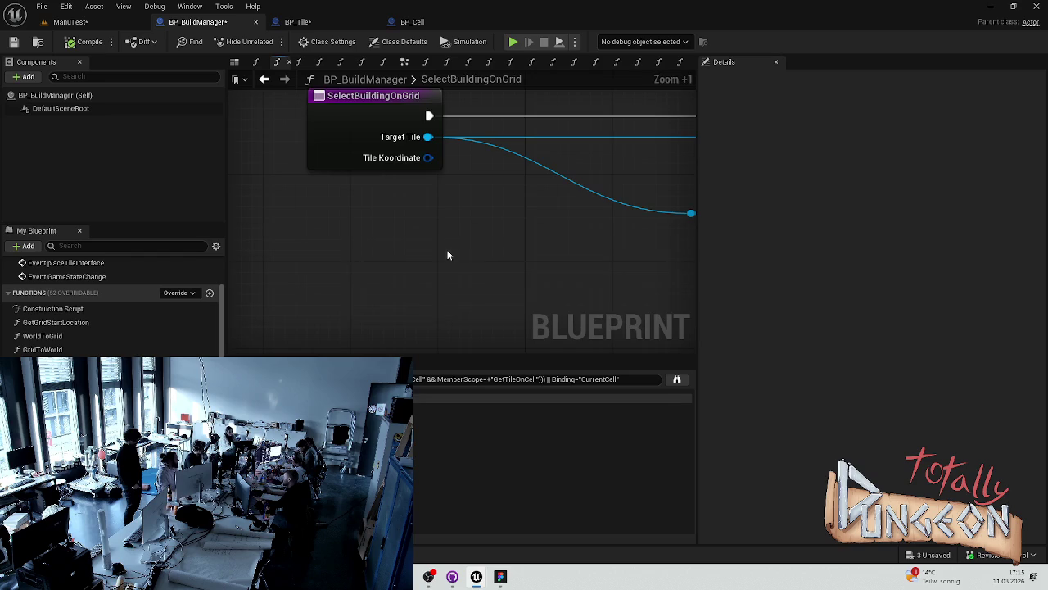
pyautogui.moveTo(417, 273); pyautogui.dragTo(314, 285)
pyautogui.moveTo(295, 157)
pyautogui.mouseDown()
pyautogui.moveTo(354, 162)
pyautogui.moveTo(345, 163)
pyautogui.mouseUp()
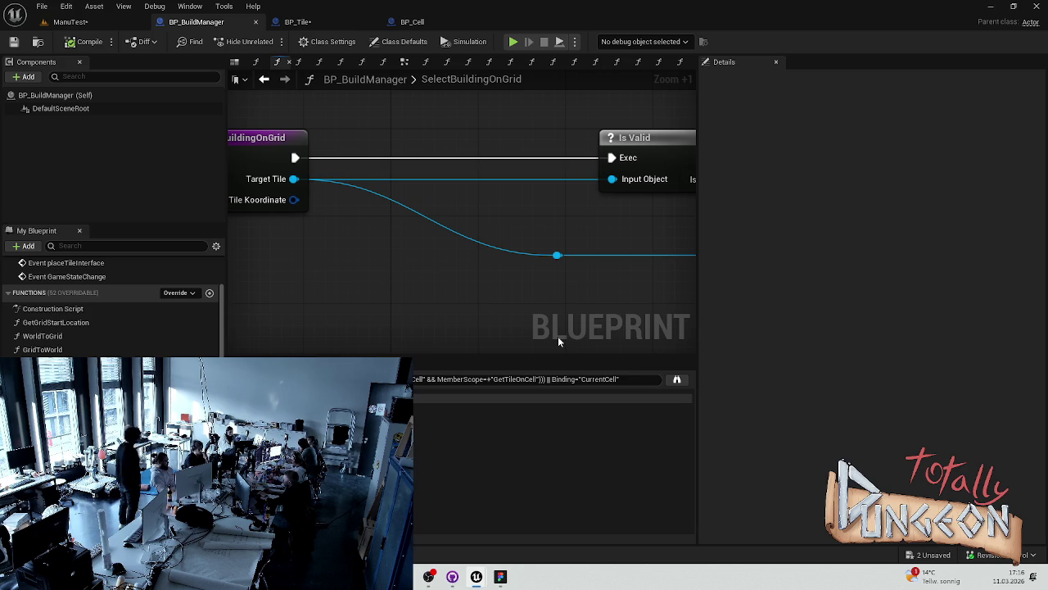
pyautogui.moveTo(558, 341); pyautogui.dragTo(517, 280)
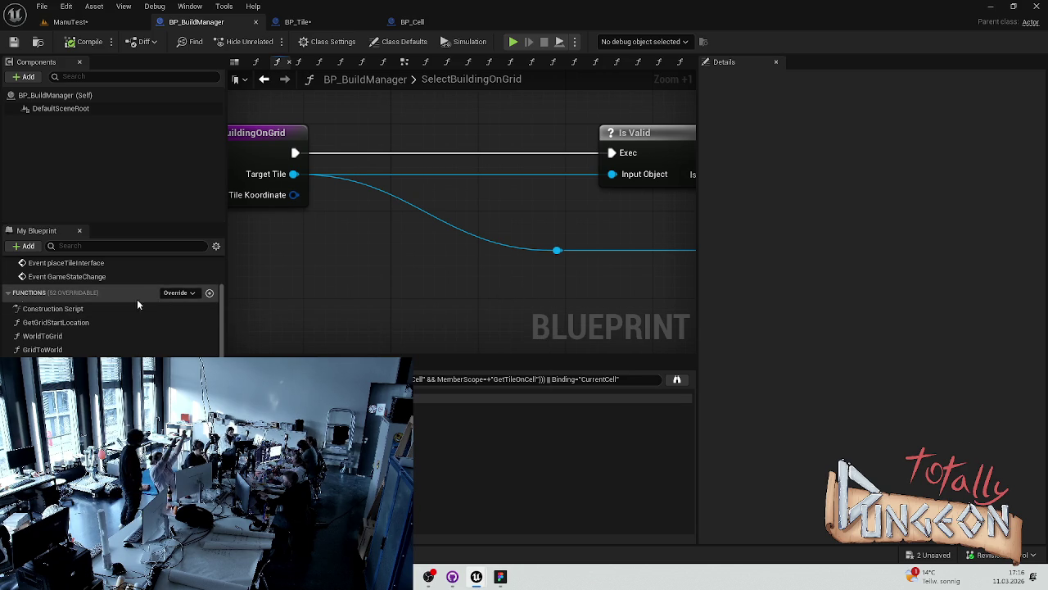
pyautogui.scroll(-2, 330, 247)
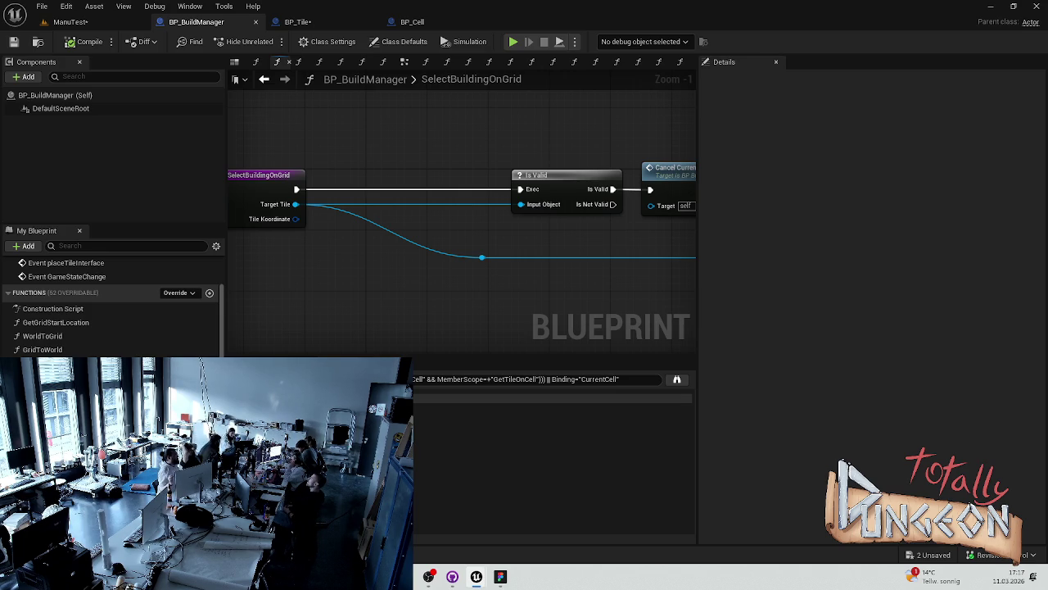
pyautogui.scroll(-5, 111, 307)
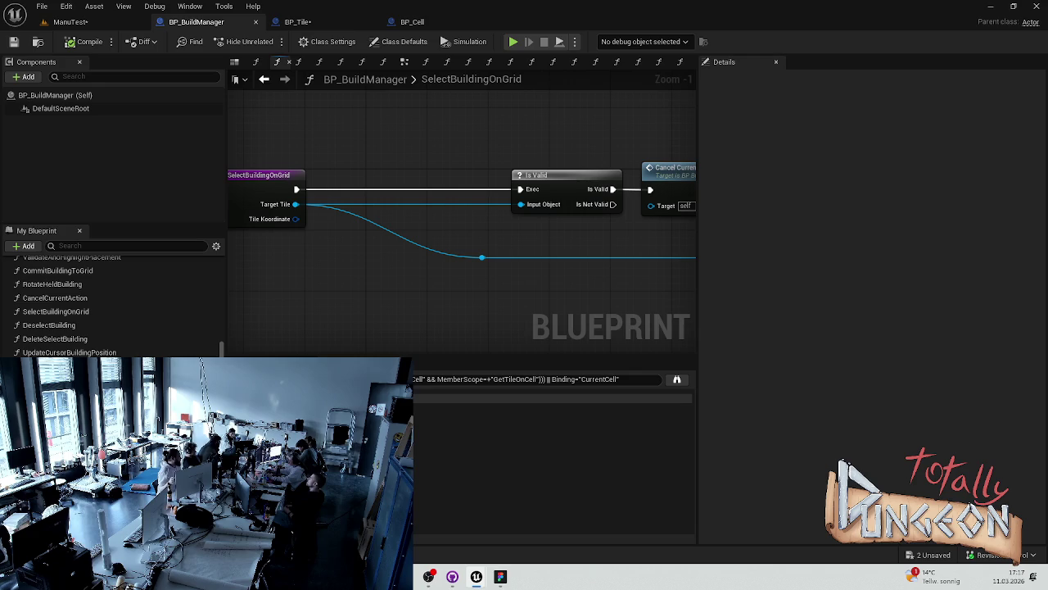
pyautogui.doubleClick(96, 339)
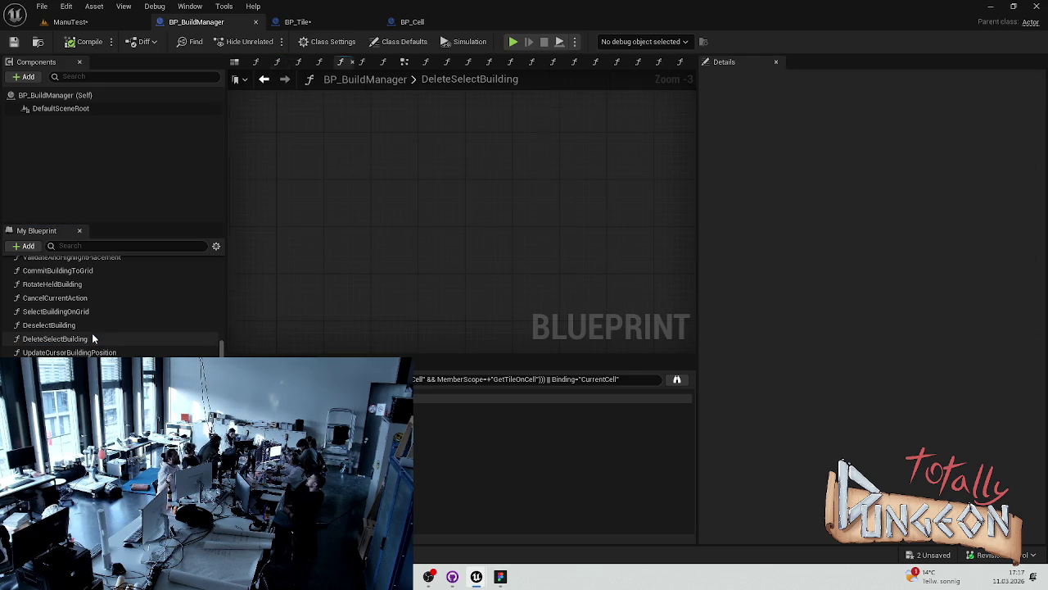
# Show DeleteSelectBuilding's properties with its BP Cell input and pan to the For Each Loop.
pyautogui.scroll(-5, 542, 277)
pyautogui.scroll(5, 626, 300)
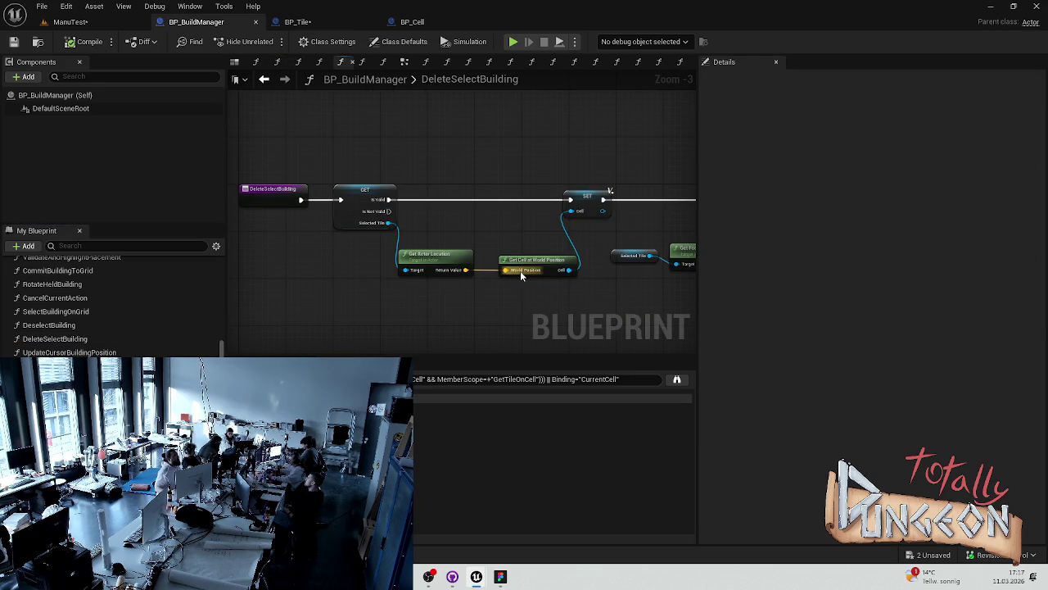
pyautogui.click(55, 339)
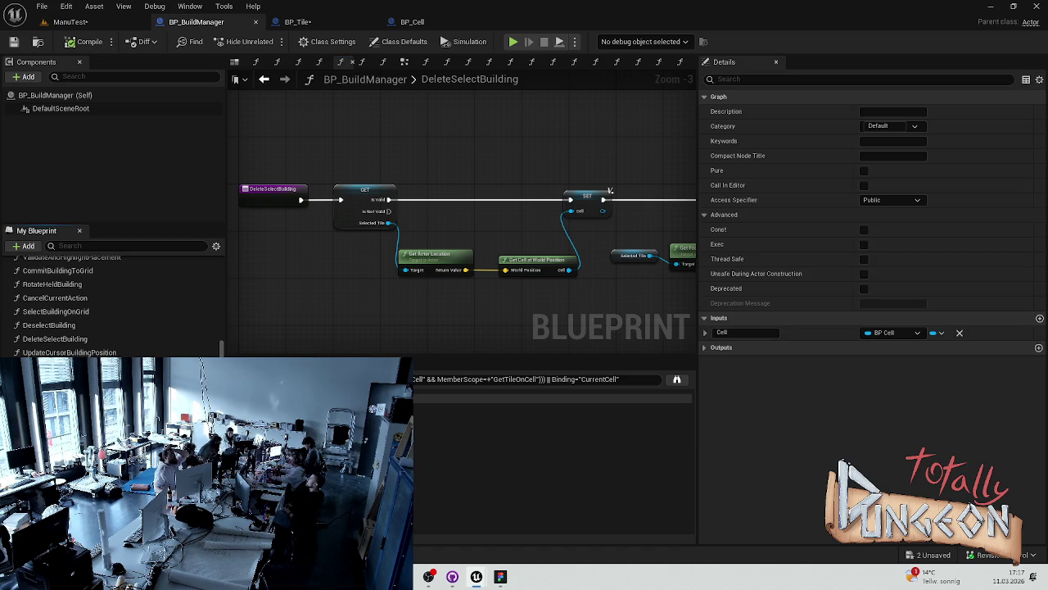
pyautogui.moveTo(378, 326); pyautogui.dragTo(320, 283)
pyautogui.moveTo(517, 257); pyautogui.dragTo(479, 275)
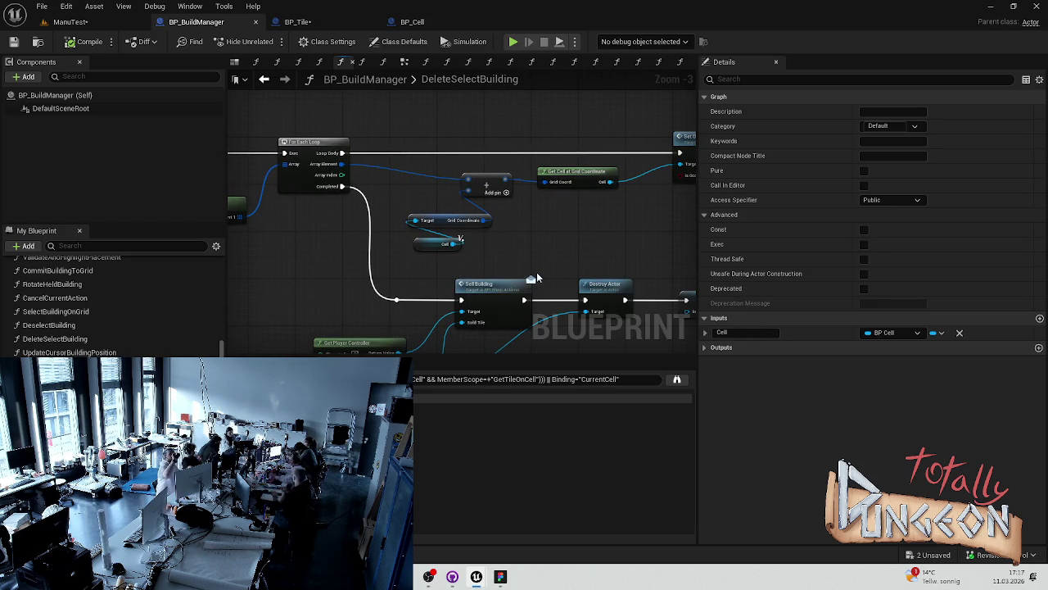
# Pan through DeleteSelectBuilding from the footprint loop to Sell Building and Destroy Actor.
pyautogui.moveTo(593, 225); pyautogui.dragTo(518, 237)
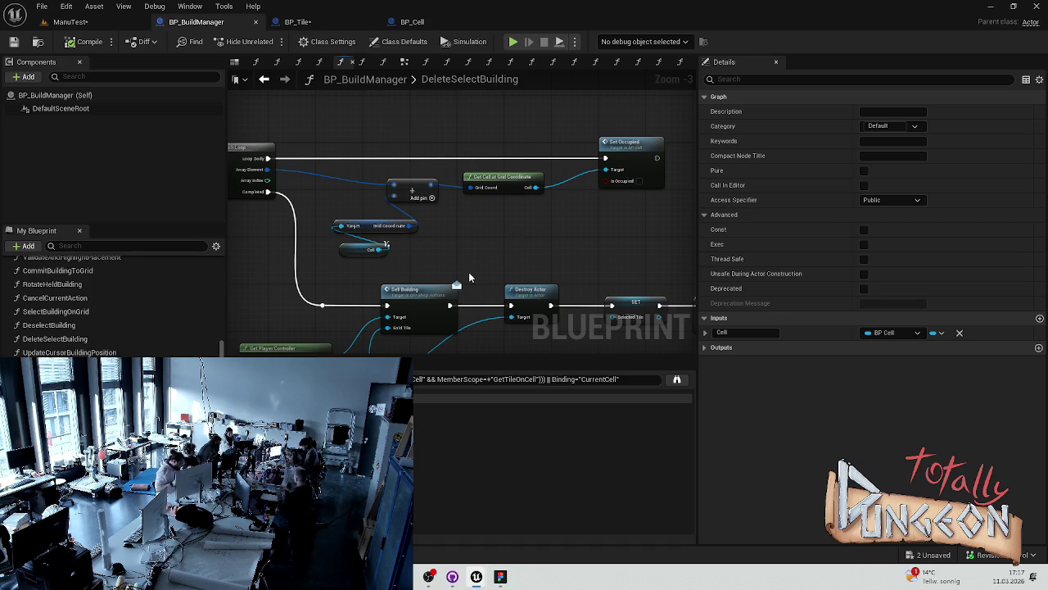
pyautogui.moveTo(457, 280); pyautogui.dragTo(515, 175)
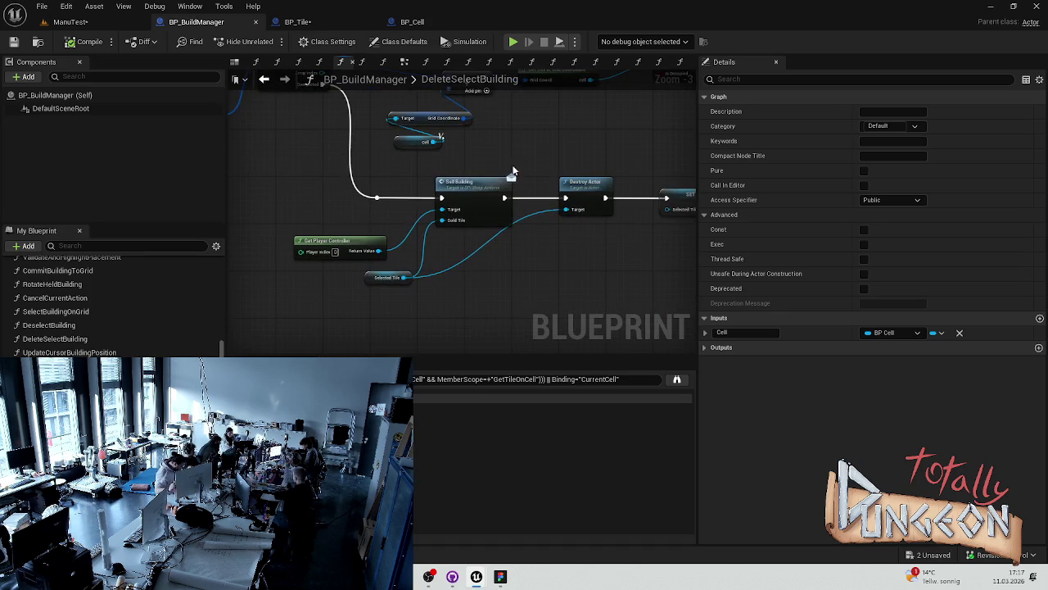
pyautogui.moveTo(451, 289); pyautogui.dragTo(687, 309)
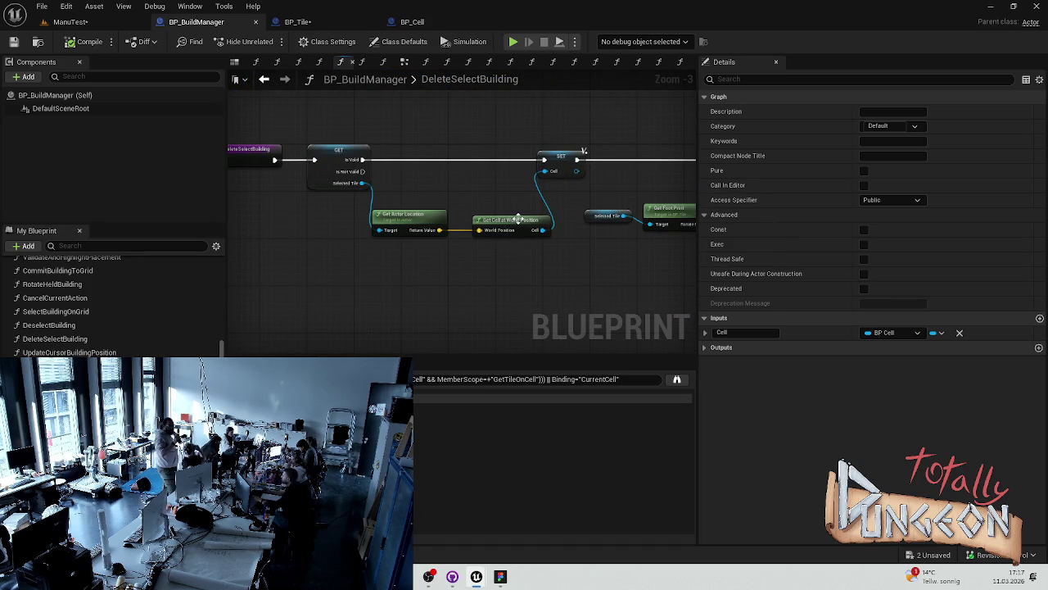
pyautogui.moveTo(508, 235); pyautogui.dragTo(421, 230)
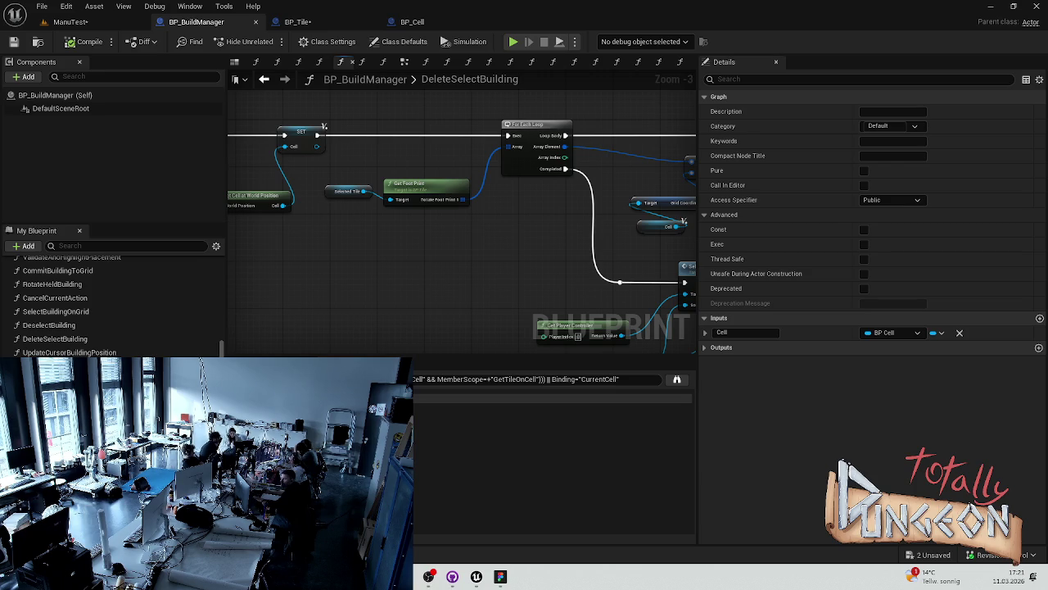
pyautogui.moveTo(336, 298)
pyautogui.mouseDown()
pyautogui.moveTo(441, 273)
pyautogui.moveTo(244, 260)
pyautogui.mouseUp()
pyautogui.moveTo(399, 284)
pyautogui.mouseDown()
pyautogui.moveTo(414, 260)
pyautogui.moveTo(459, 258)
pyautogui.mouseUp()
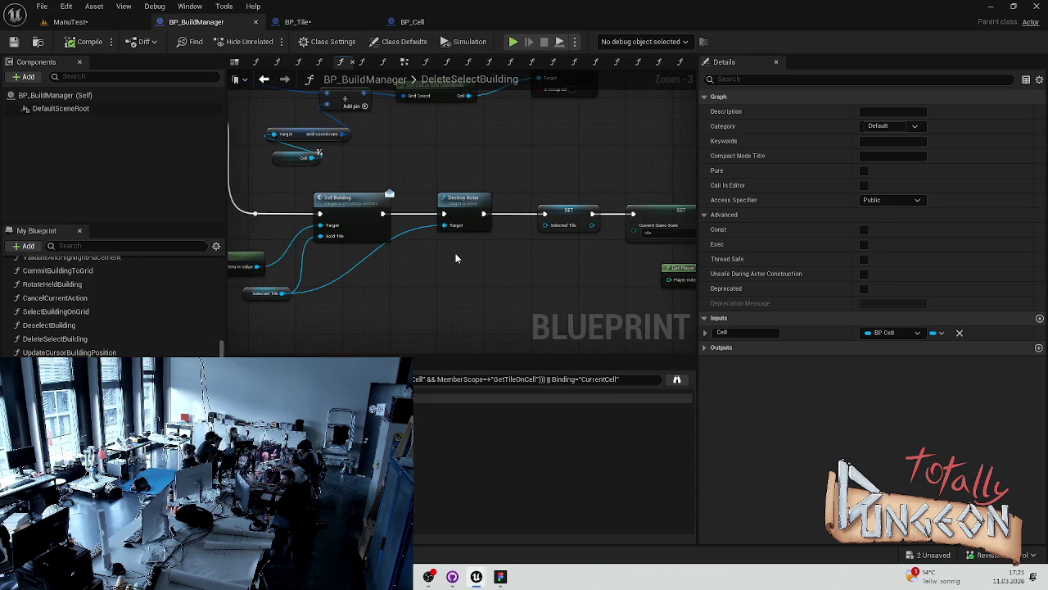
pyautogui.scroll(3, 338, 267)
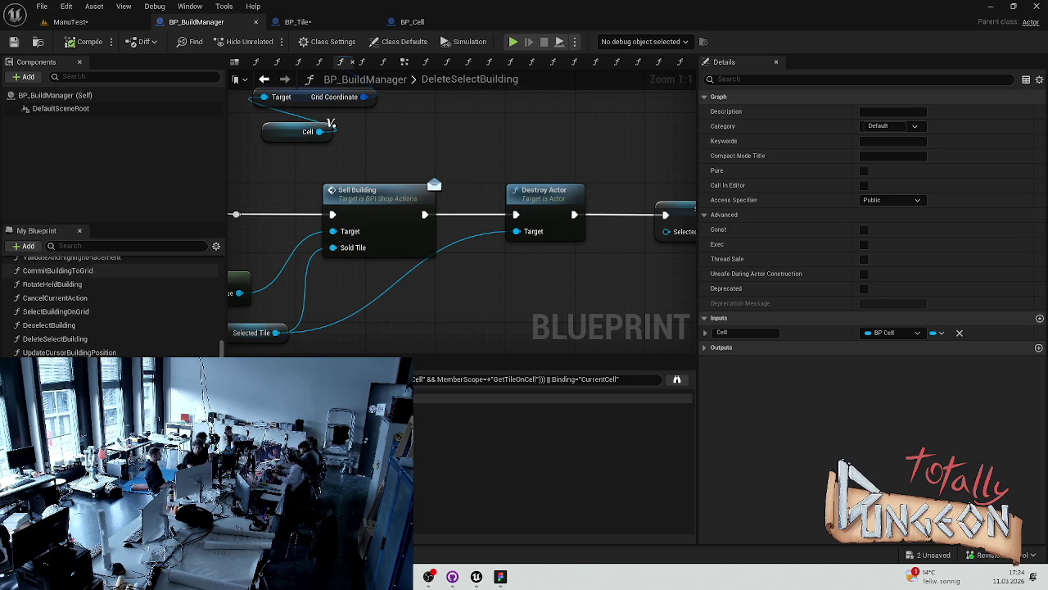
pyautogui.scroll(5, 82, 321)
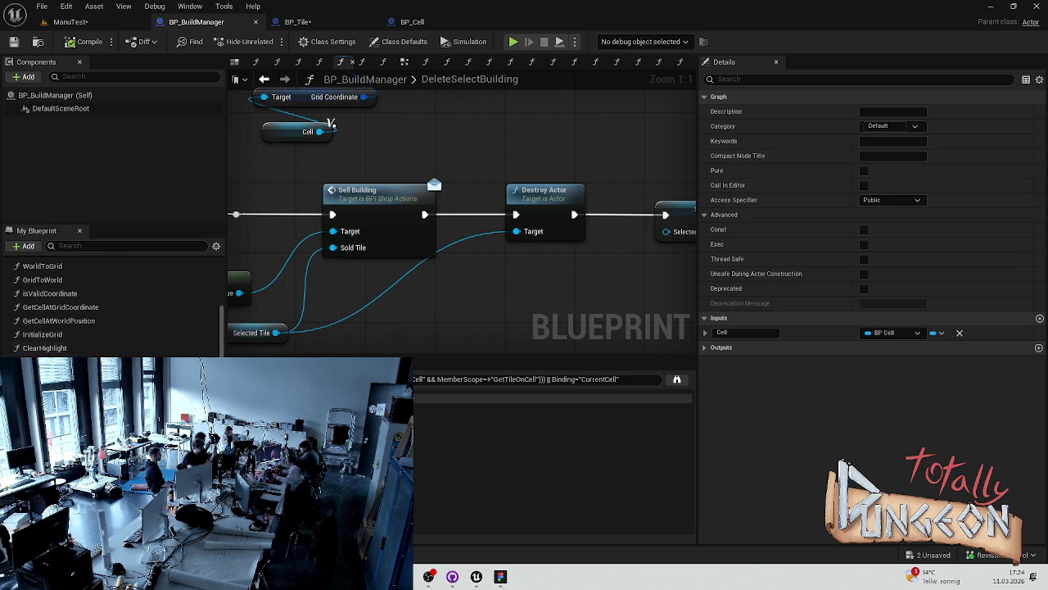
# Review BP_Tile's GetFootPrint SET, For Loop and Add nodes, then switch to BP_Cell's SetOccupied.
pyautogui.click(322, 22)
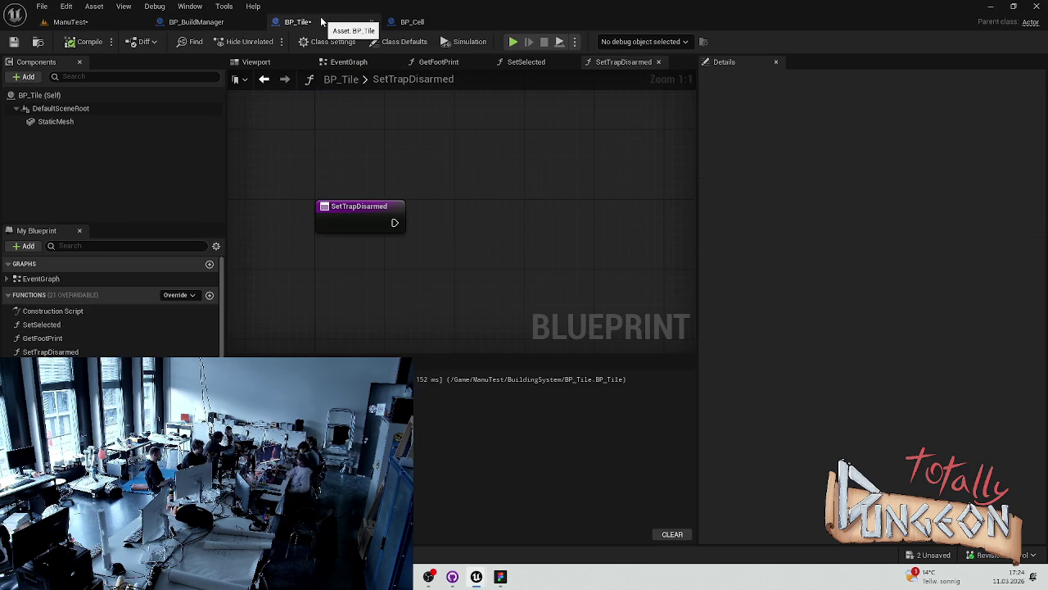
pyautogui.doubleClick(43, 337)
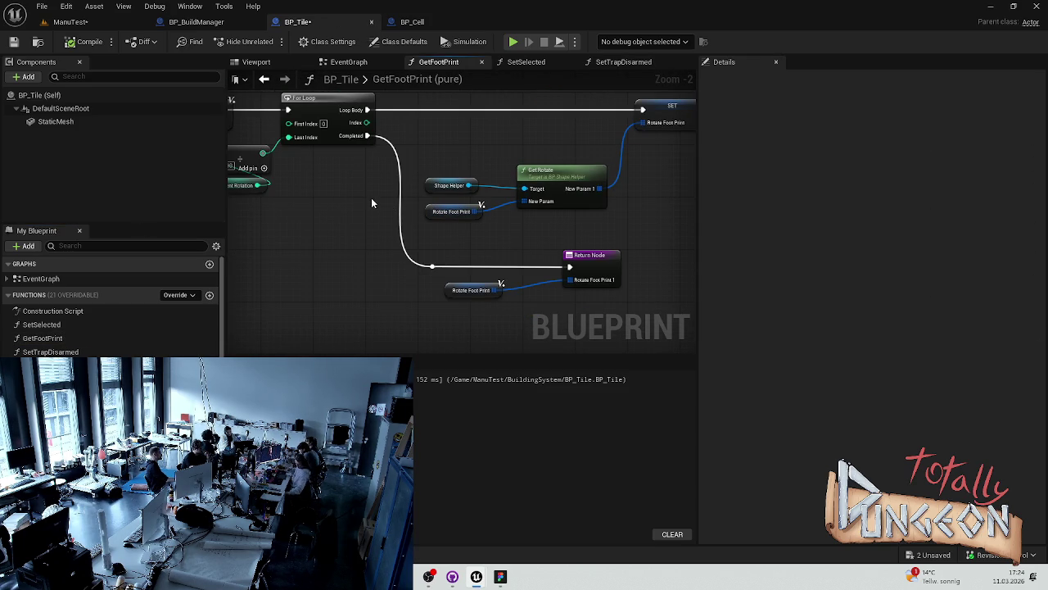
pyautogui.moveTo(331, 198)
pyautogui.mouseDown()
pyautogui.moveTo(409, 229)
pyautogui.moveTo(534, 222)
pyautogui.moveTo(464, 216)
pyautogui.moveTo(601, 216)
pyautogui.moveTo(459, 226)
pyautogui.mouseUp()
pyautogui.scroll(2, 611, 215)
pyautogui.scroll(-1, 459, 226)
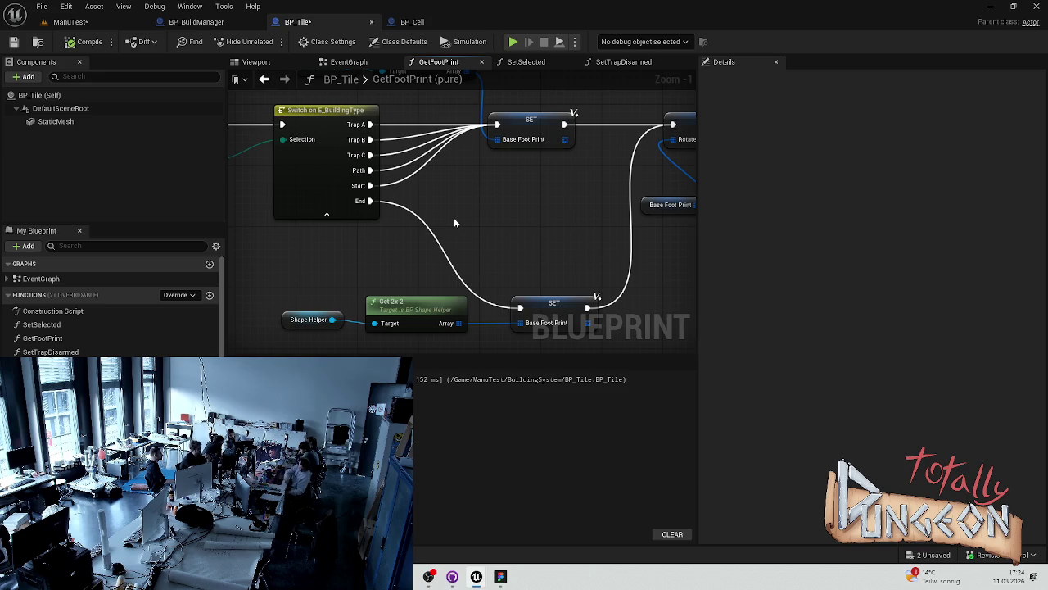
pyautogui.scroll(-1, 451, 224)
pyautogui.moveTo(570, 227); pyautogui.dragTo(480, 228)
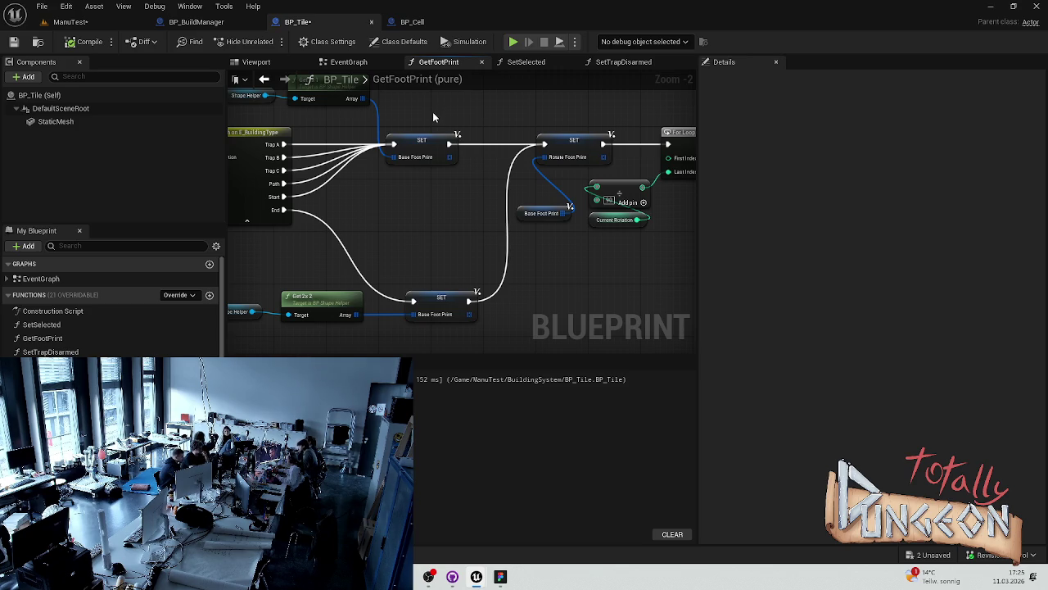
pyautogui.click(412, 22)
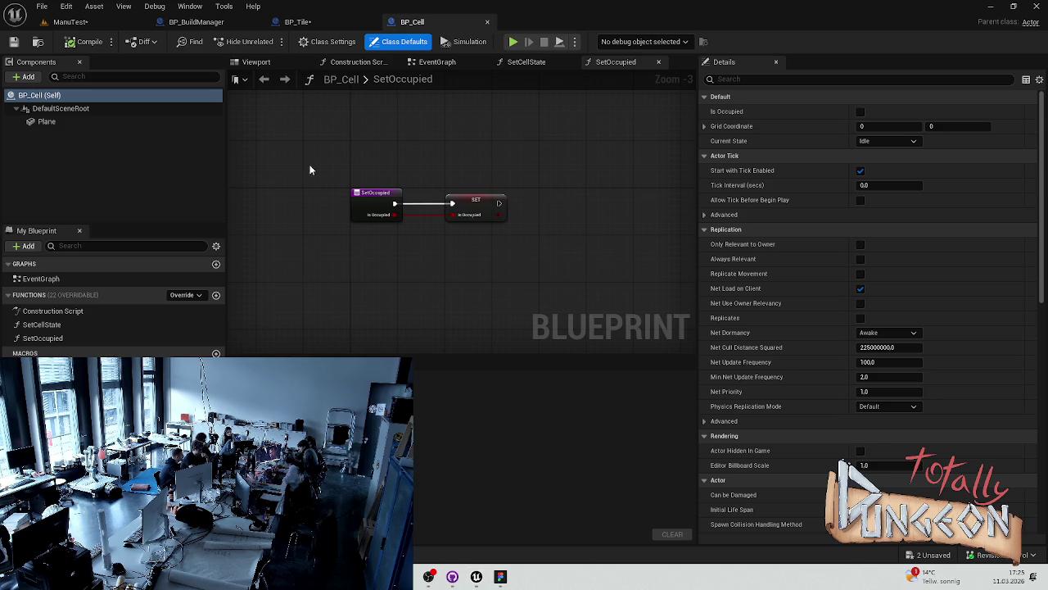
# Return to BP_BuildManager and bring up its CommitBuildingToGrid graph, zoomed out.
pyautogui.click(303, 23)
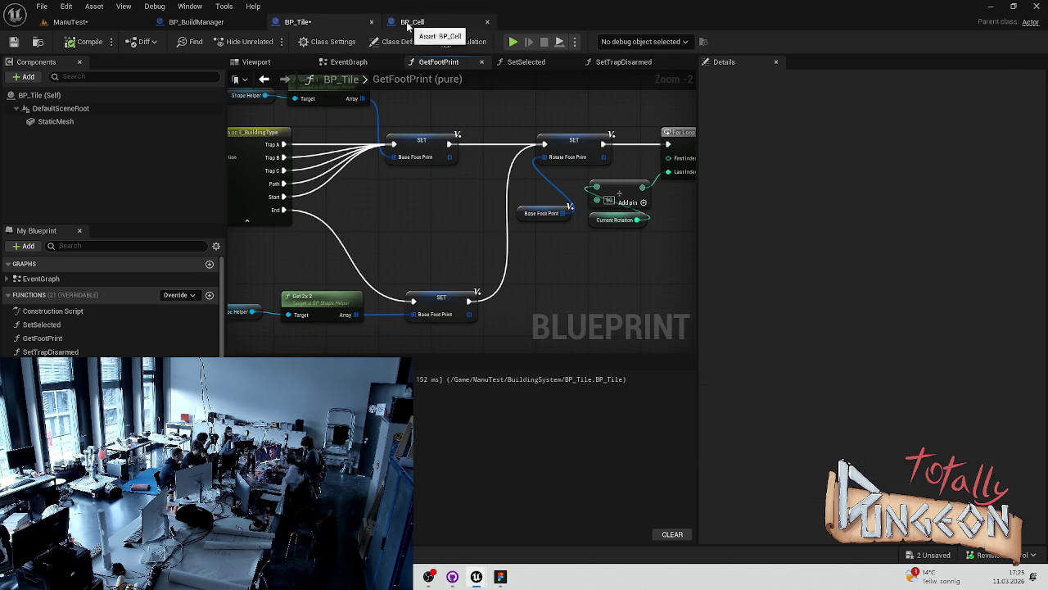
pyautogui.click(412, 22)
pyautogui.click(316, 20)
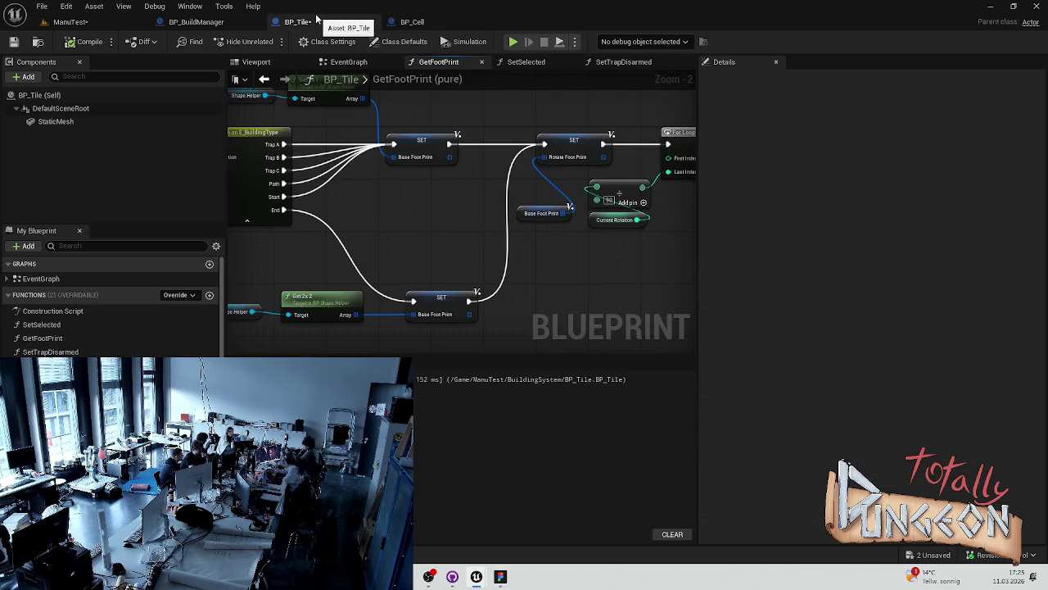
pyautogui.click(196, 22)
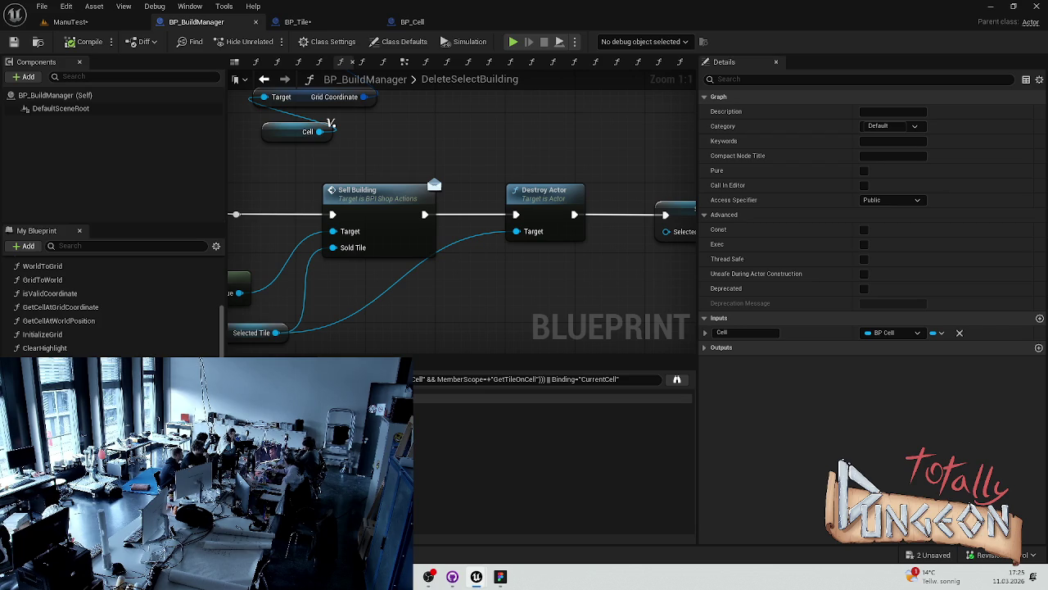
pyautogui.click(510, 61)
pyautogui.scroll(-4, 489, 281)
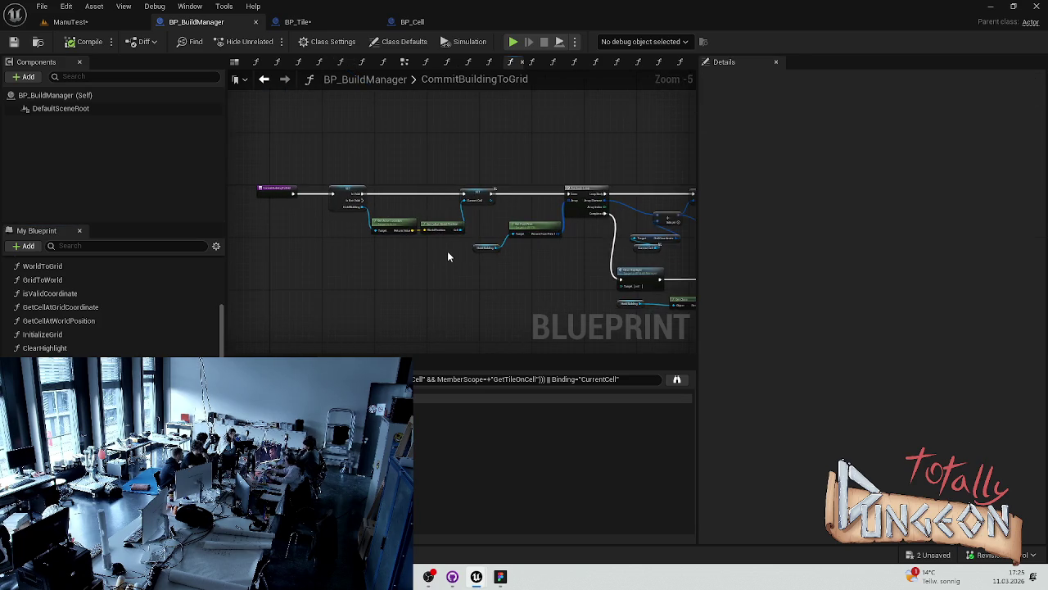
pyautogui.scroll(4, 447, 251)
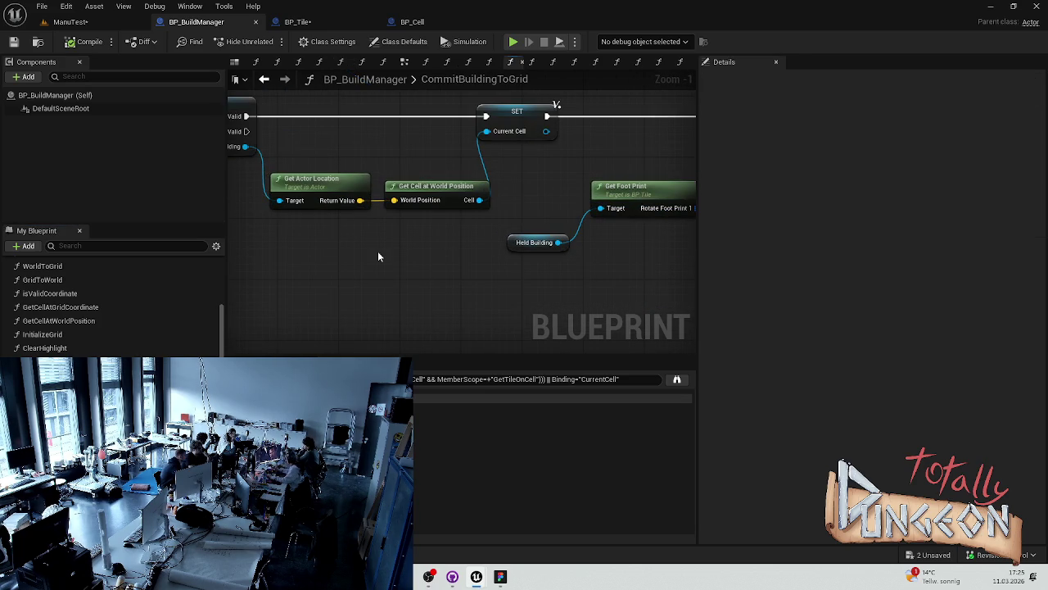
pyautogui.scroll(-3, 114, 312)
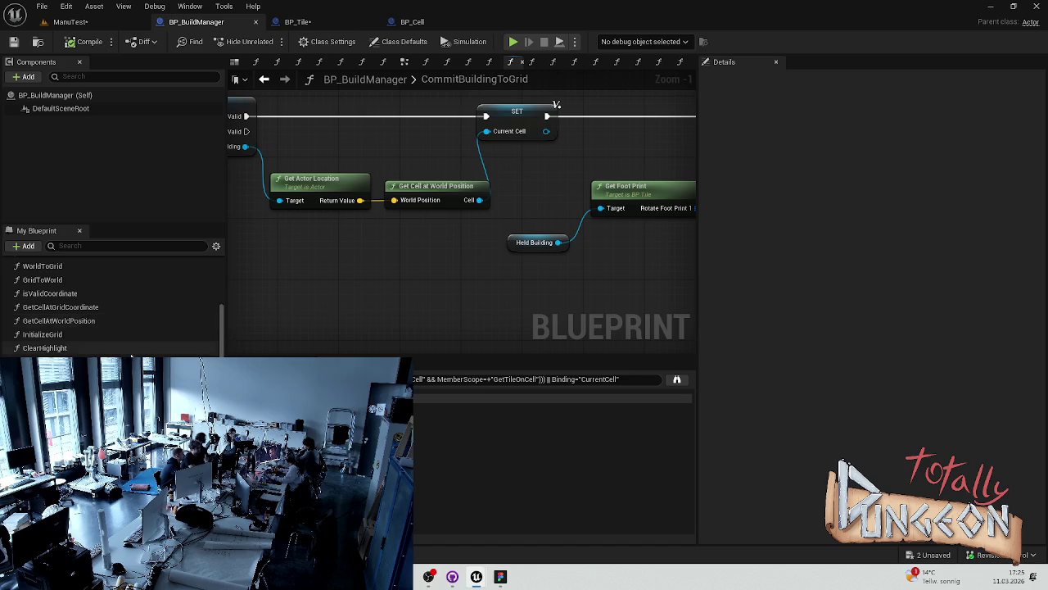
# Review PlaceTile's SpawnActor, Get Cell at Grid Coordinate and Set Occupied nodes, then reopen CommitBuildingToGrid.
pyautogui.doubleClick(123, 393)
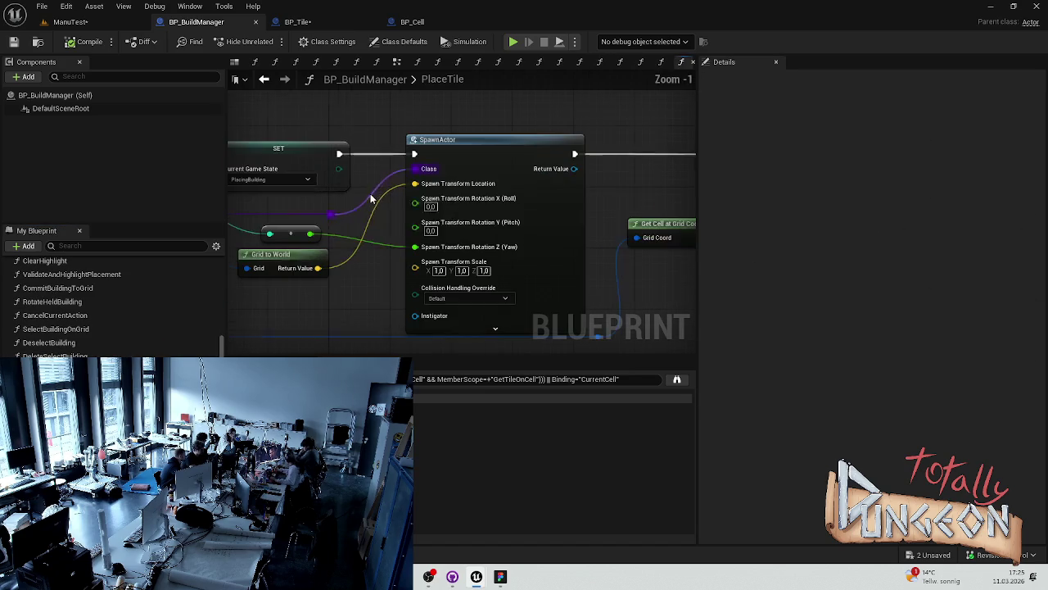
pyautogui.scroll(-2, 366, 317)
pyautogui.scroll(3, 366, 317)
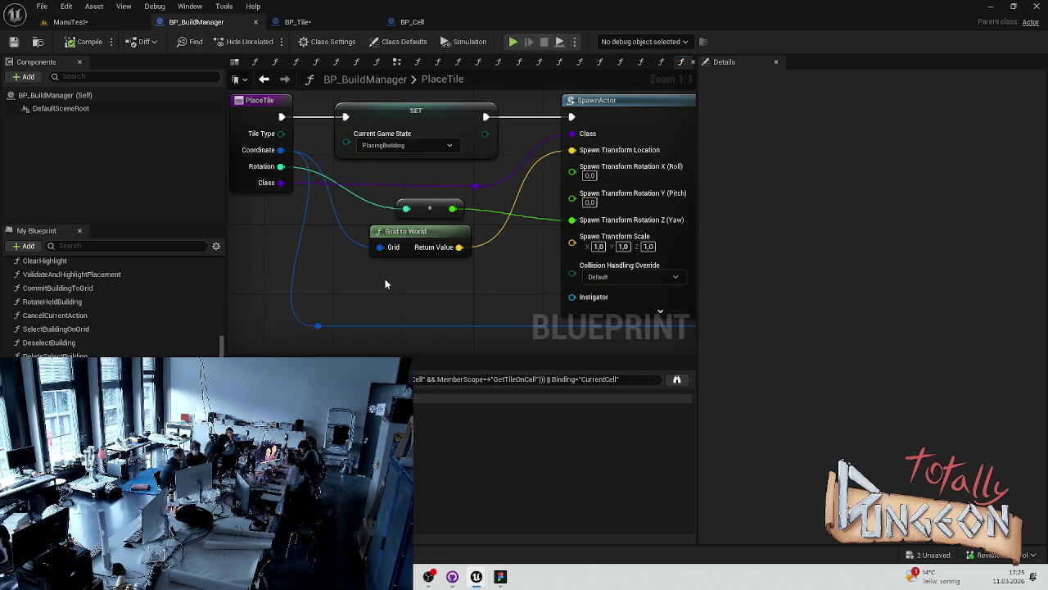
pyautogui.scroll(-2, 385, 279)
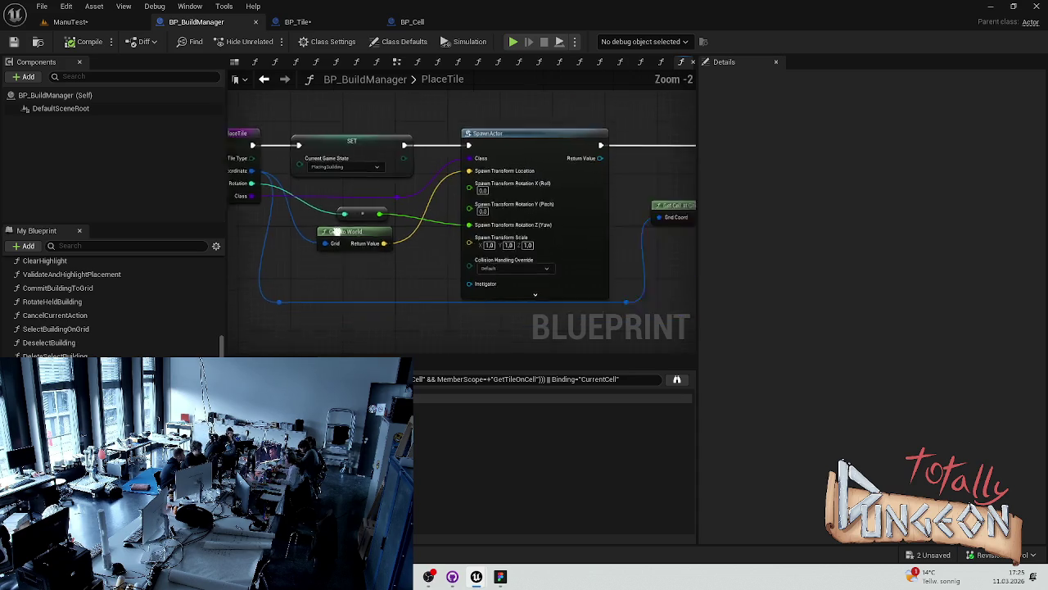
pyautogui.moveTo(457, 253)
pyautogui.mouseDown()
pyautogui.moveTo(336, 236)
pyautogui.moveTo(484, 240)
pyautogui.mouseUp()
pyautogui.moveTo(369, 288); pyautogui.dragTo(553, 292)
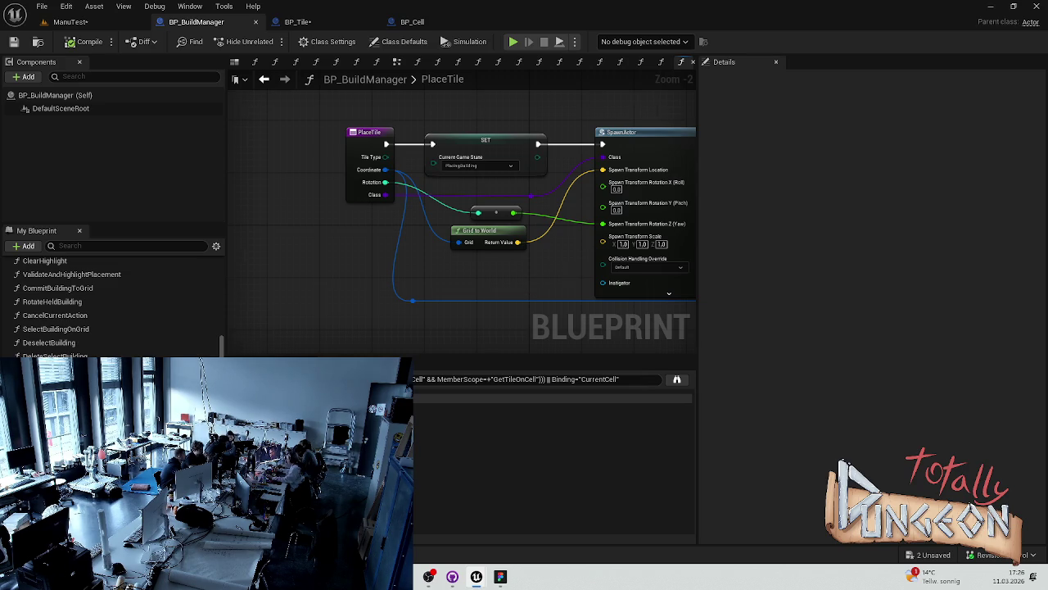
pyautogui.moveTo(559, 268); pyautogui.dragTo(449, 264)
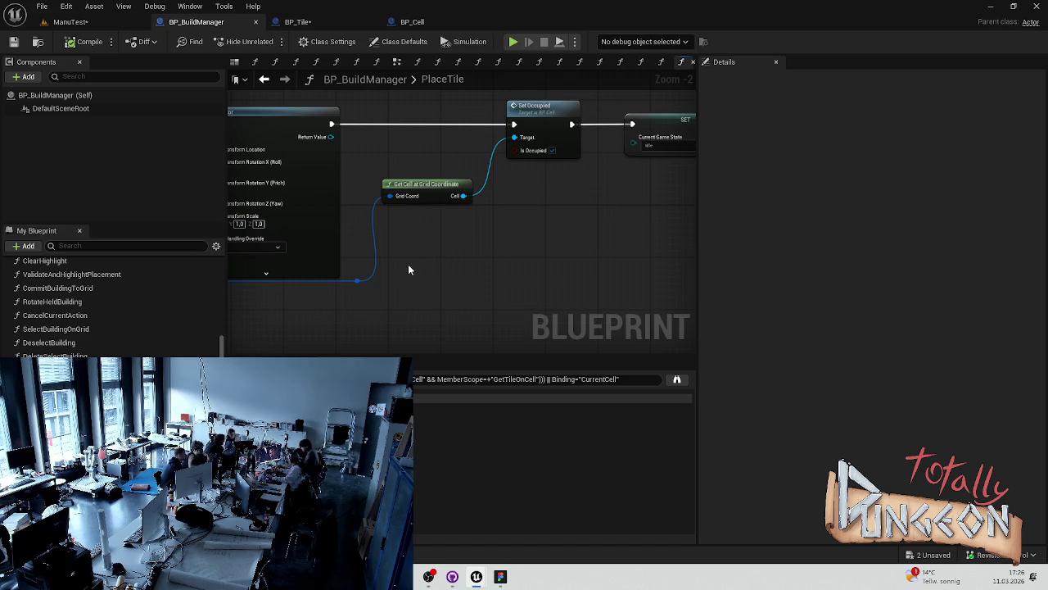
pyautogui.doubleClick(62, 291)
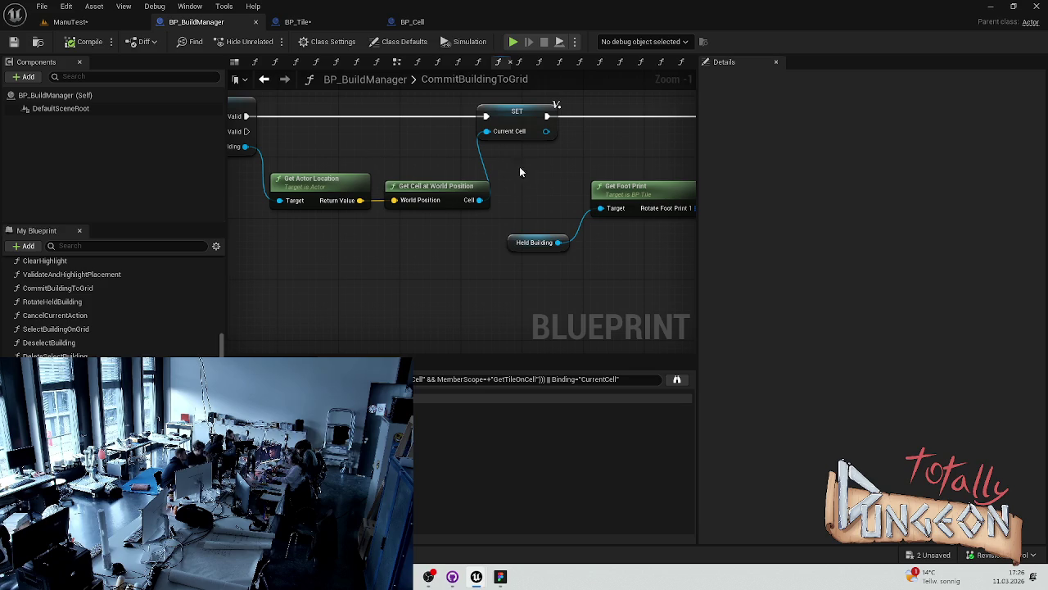
pyautogui.scroll(-2, 471, 228)
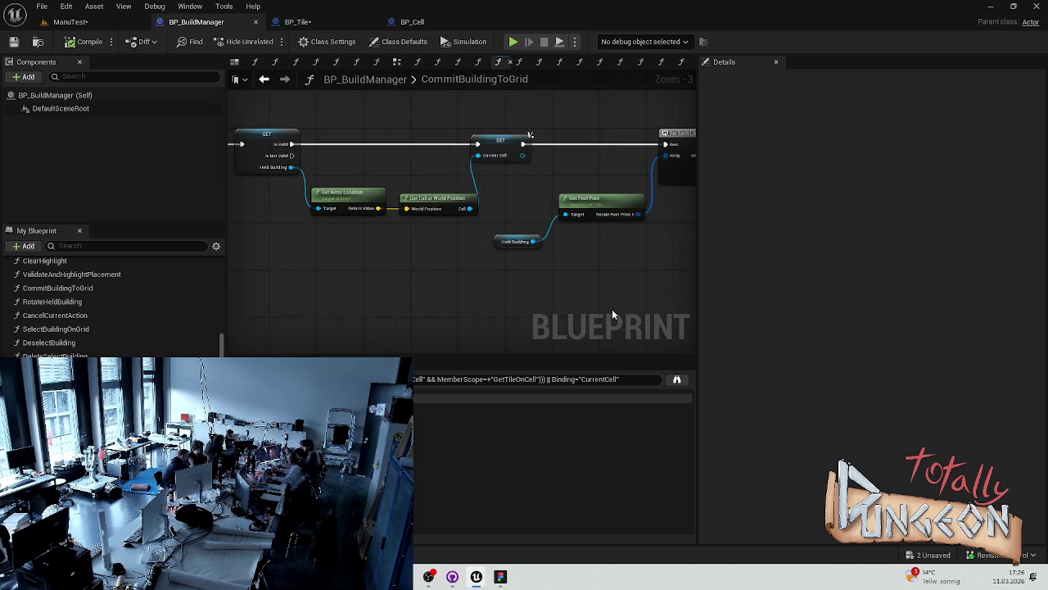
pyautogui.press('Home')
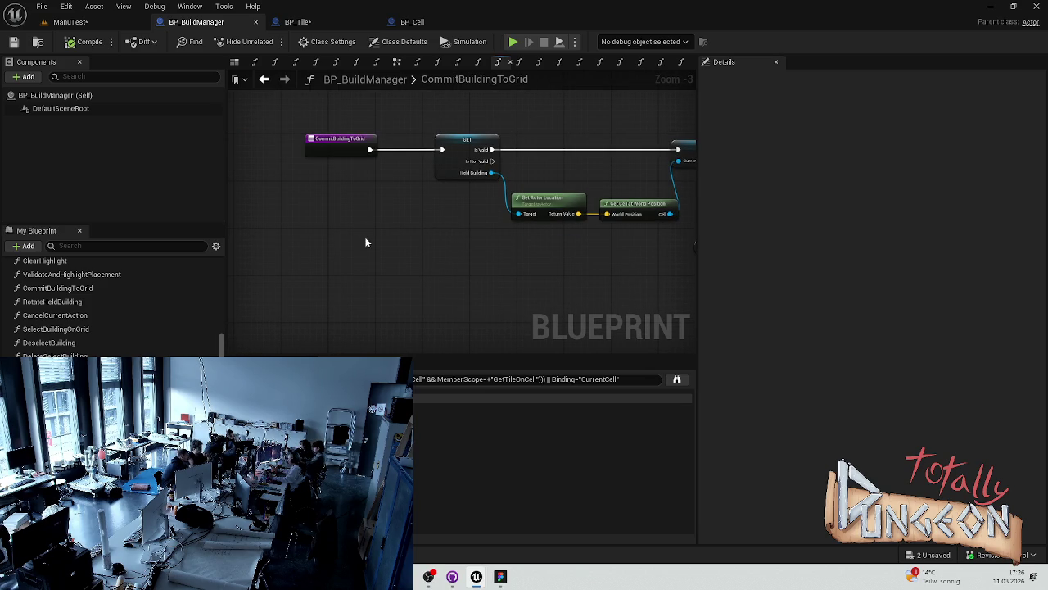
pyautogui.moveTo(450, 210); pyautogui.dragTo(345, 177)
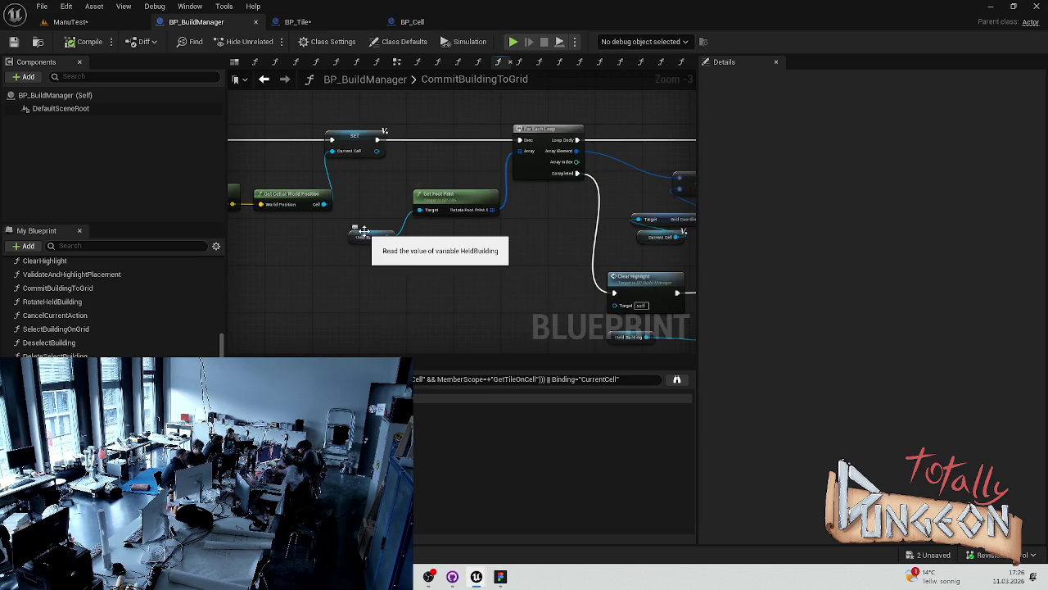
pyautogui.scroll(3, 427, 220)
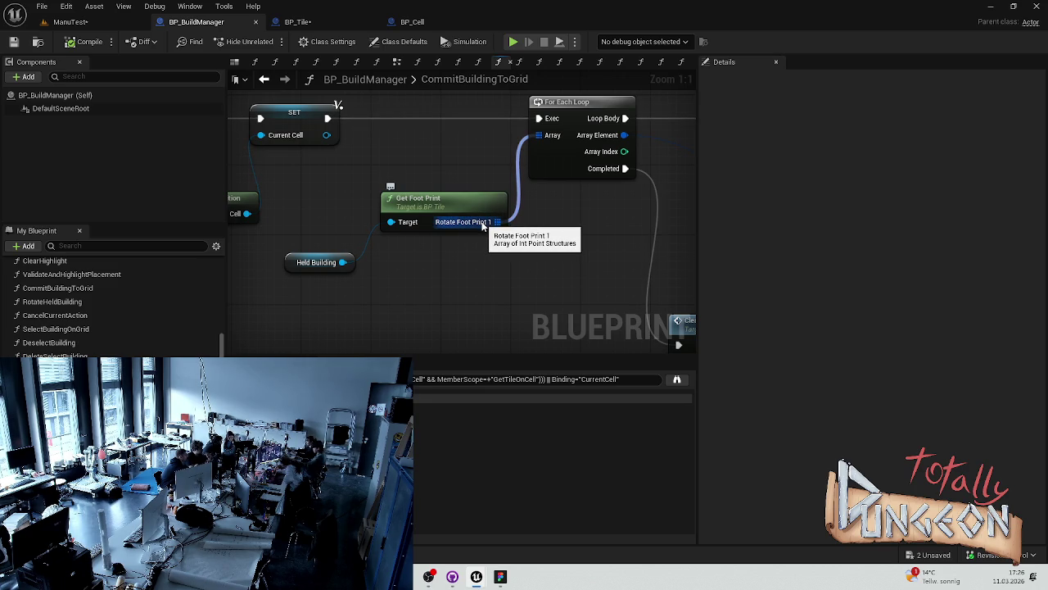
pyautogui.moveTo(481, 226); pyautogui.dragTo(428, 232)
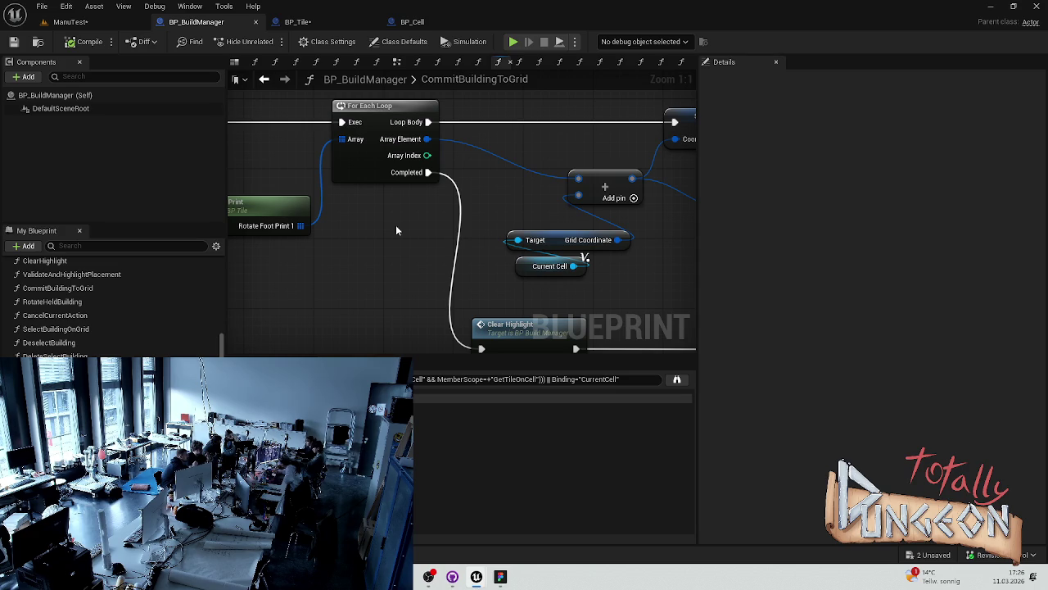
pyautogui.moveTo(436, 215)
pyautogui.mouseDown()
pyautogui.moveTo(379, 226)
pyautogui.moveTo(291, 215)
pyautogui.mouseUp()
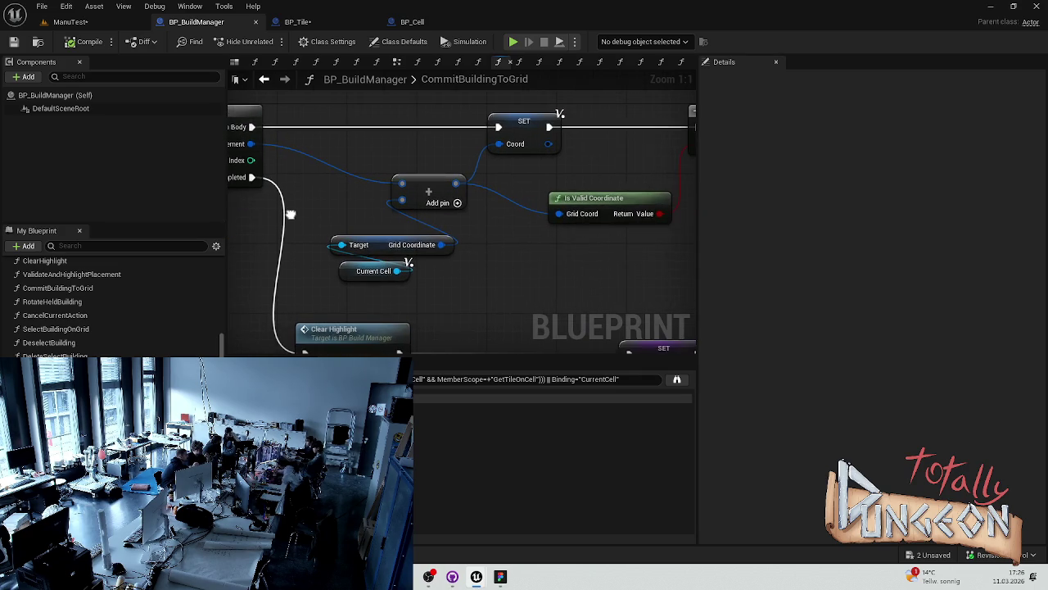
pyautogui.moveTo(400, 223); pyautogui.dragTo(358, 221)
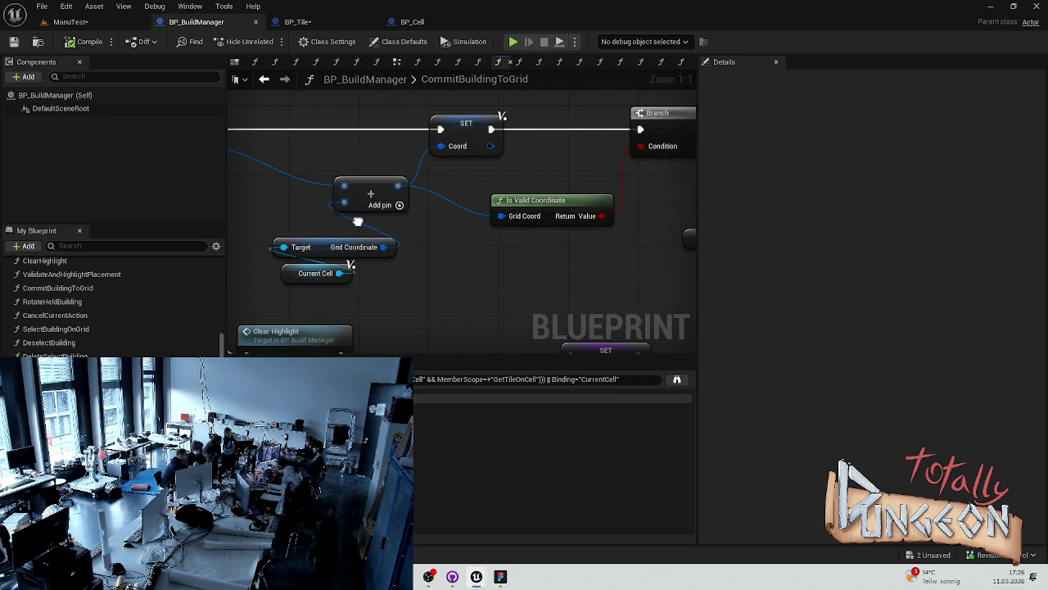
pyautogui.moveTo(350, 262); pyautogui.dragTo(545, 215)
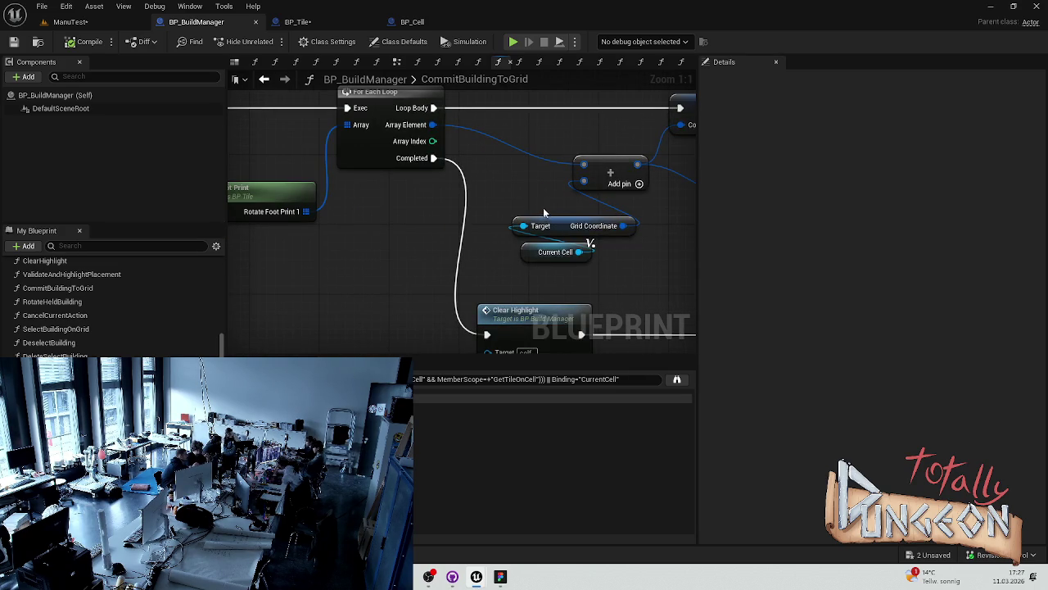
pyautogui.moveTo(282, 214)
pyautogui.mouseDown()
pyautogui.moveTo(396, 231)
pyautogui.moveTo(257, 237)
pyautogui.mouseUp()
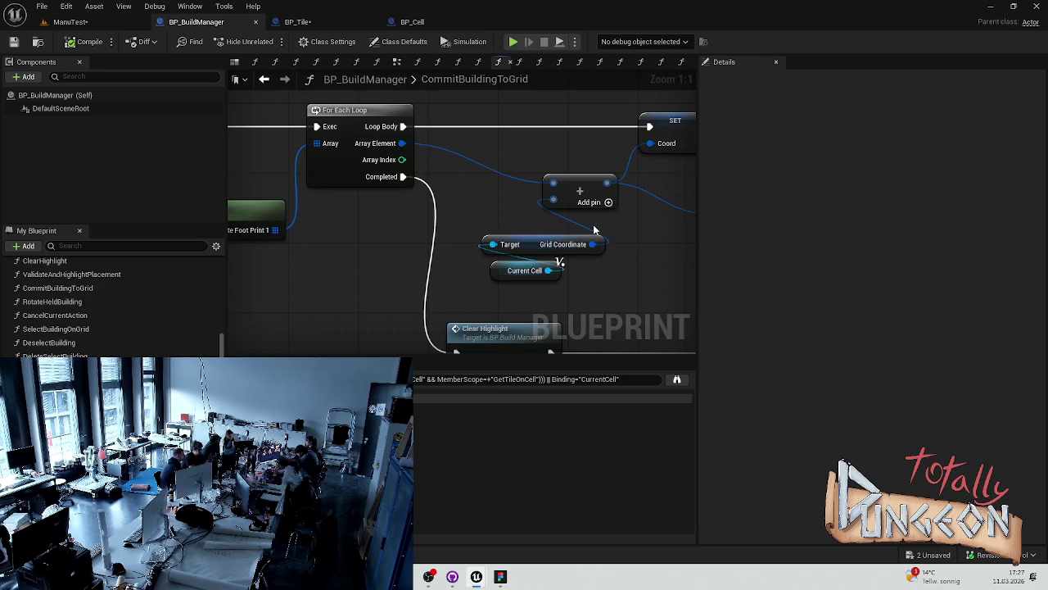
pyautogui.moveTo(595, 230)
pyautogui.mouseDown()
pyautogui.moveTo(501, 241)
pyautogui.moveTo(451, 264)
pyautogui.mouseUp()
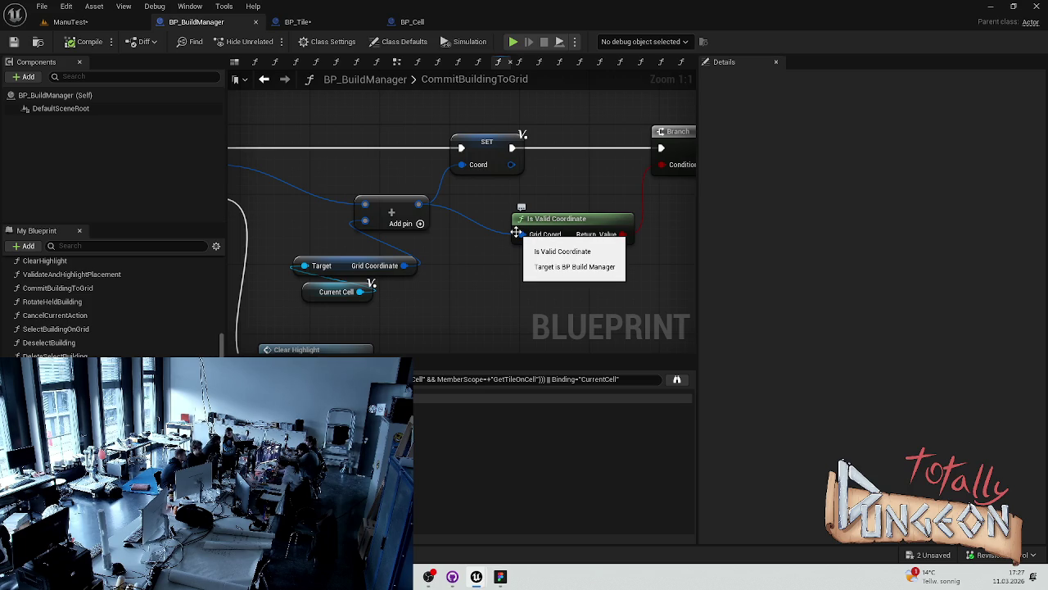
pyautogui.scroll(-3, 525, 238)
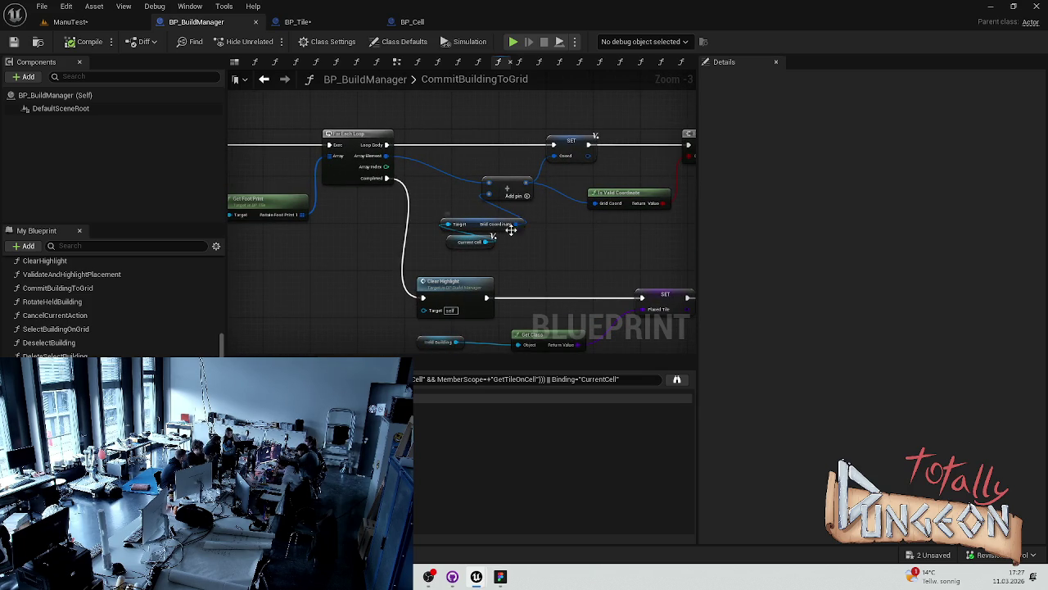
pyautogui.scroll(3, 511, 227)
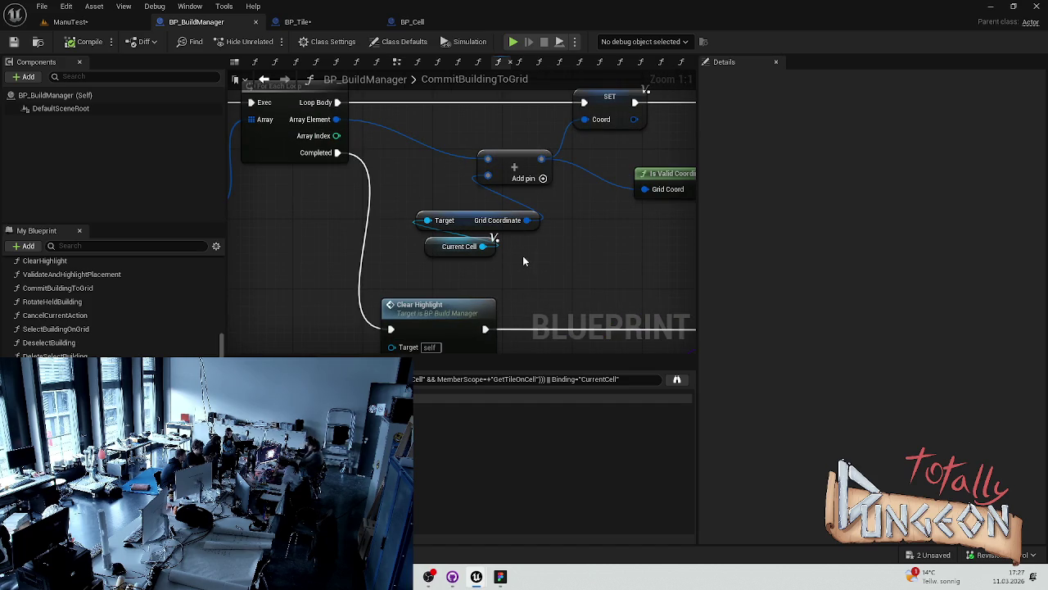
# In GetTileOnCell, nudge the Branch node slightly up-left, then switch to BP_Tile's GetFootPrint.
pyautogui.click(346, 19)
pyautogui.click(195, 22)
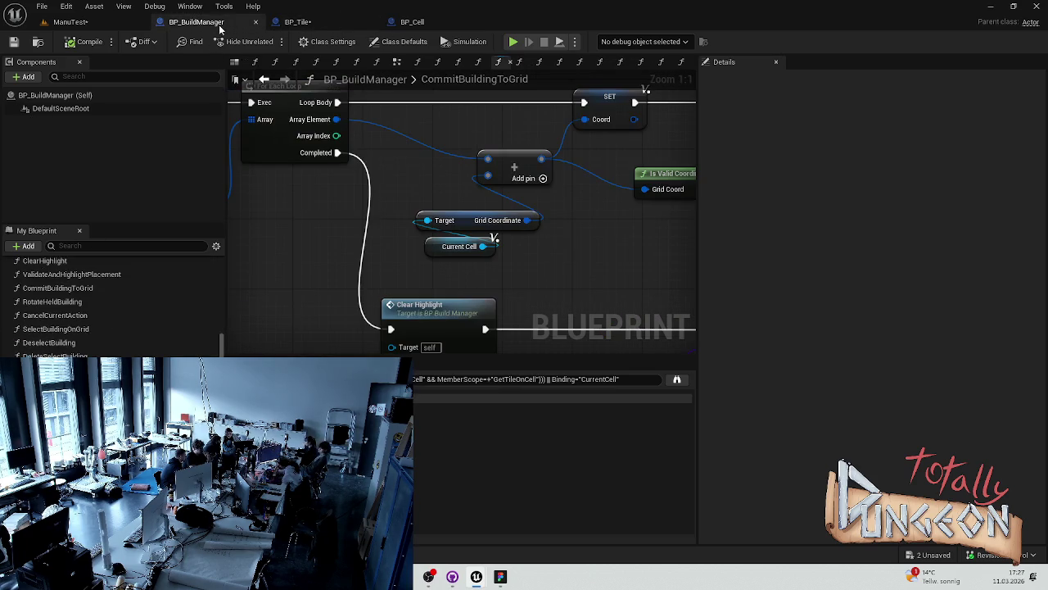
pyautogui.click(661, 62)
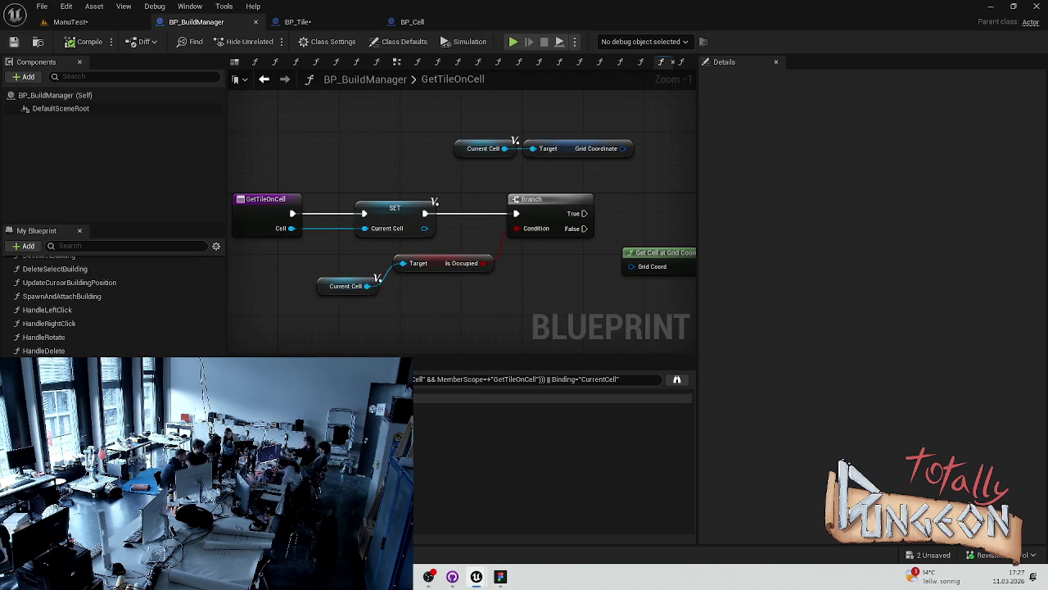
pyautogui.moveTo(635, 210); pyautogui.dragTo(448, 228)
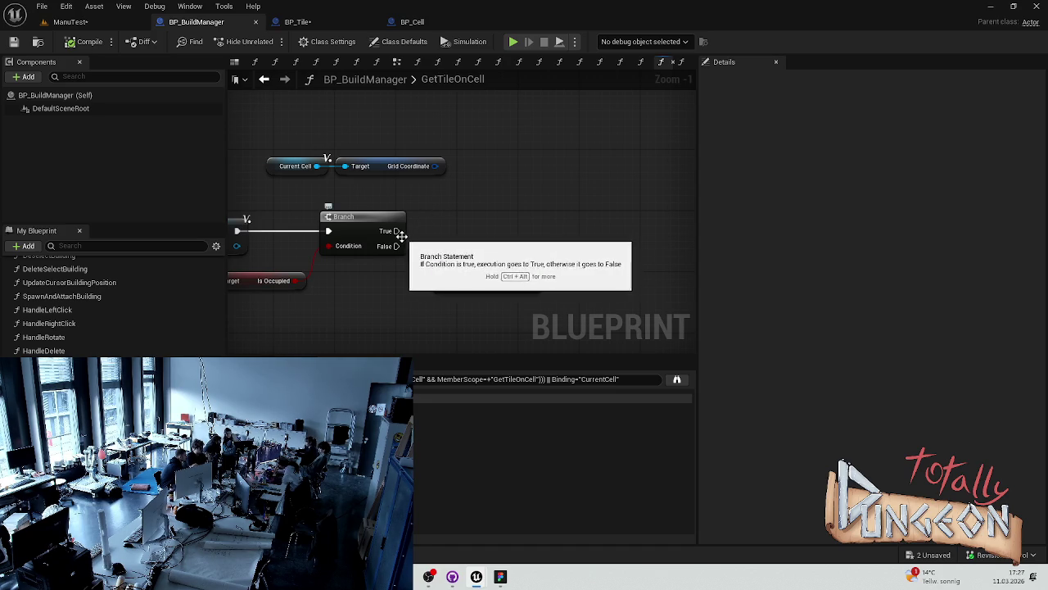
pyautogui.moveTo(401, 232)
pyautogui.mouseDown()
pyautogui.moveTo(487, 157)
pyautogui.moveTo(482, 169)
pyautogui.mouseUp()
pyautogui.moveTo(391, 247)
pyautogui.mouseDown()
pyautogui.moveTo(403, 249)
pyautogui.moveTo(390, 234)
pyautogui.mouseUp()
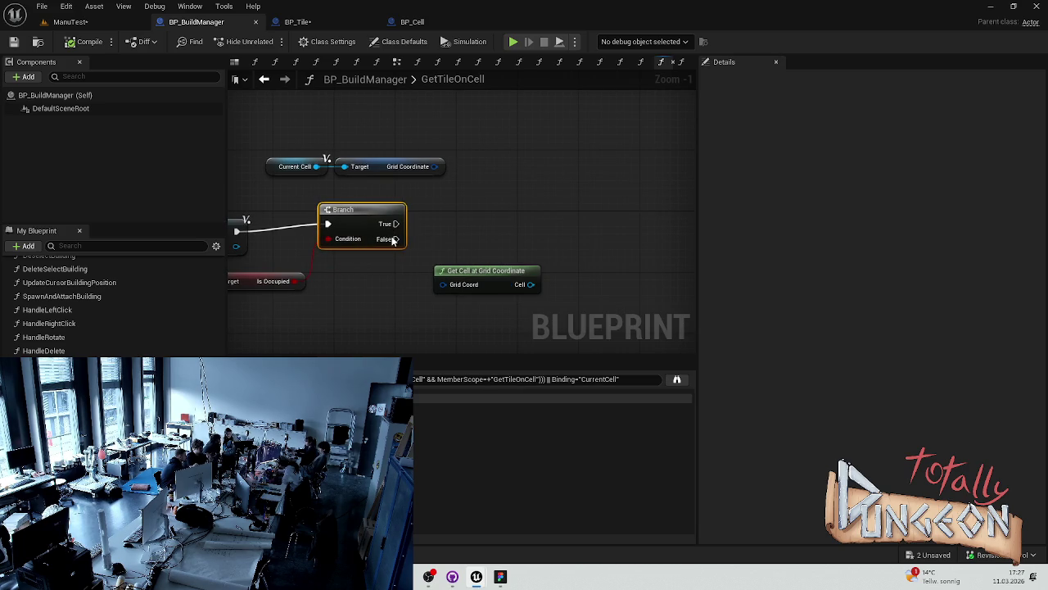
pyautogui.click(494, 195)
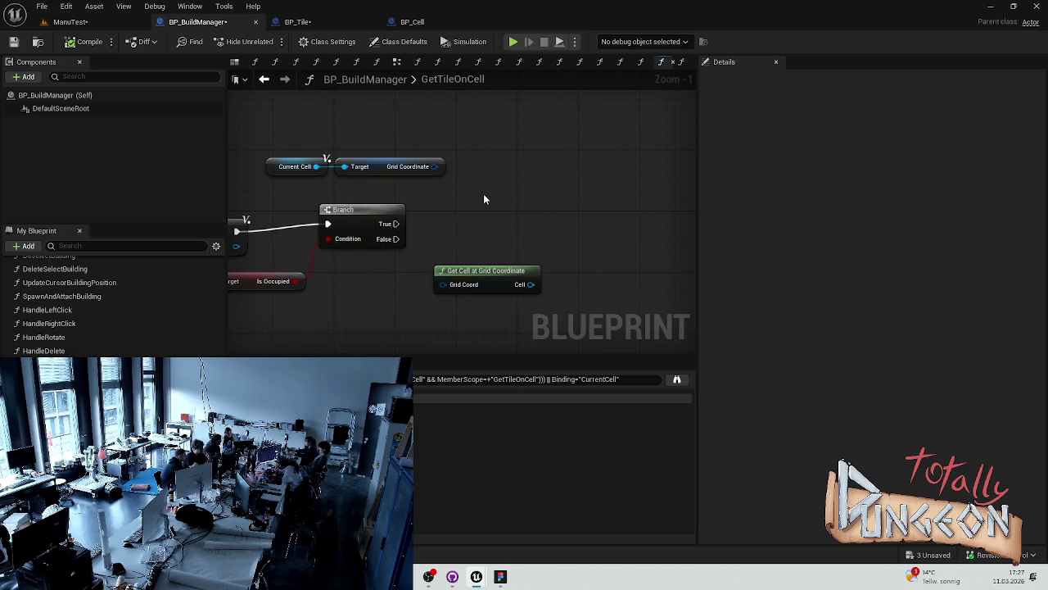
pyautogui.moveTo(397, 223)
pyautogui.mouseDown()
pyautogui.moveTo(503, 171)
pyautogui.moveTo(465, 174)
pyautogui.moveTo(446, 214)
pyautogui.moveTo(400, 224)
pyautogui.mouseUp()
pyautogui.click(297, 22)
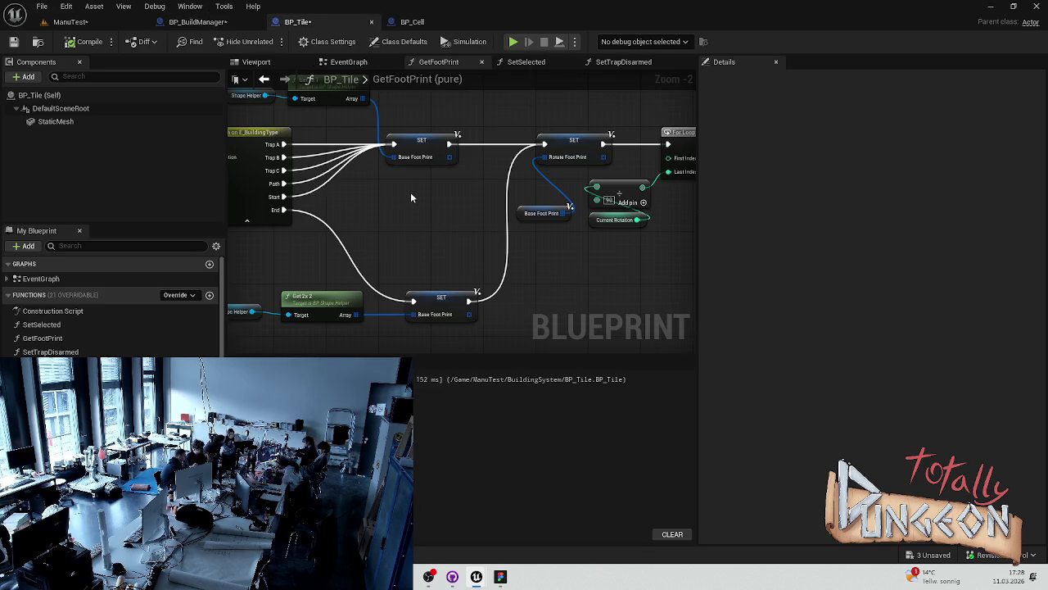
pyautogui.scroll(-2, 411, 197)
pyautogui.scroll(2, 468, 233)
pyautogui.moveTo(470, 231); pyautogui.dragTo(358, 218)
pyautogui.scroll(-3, 359, 222)
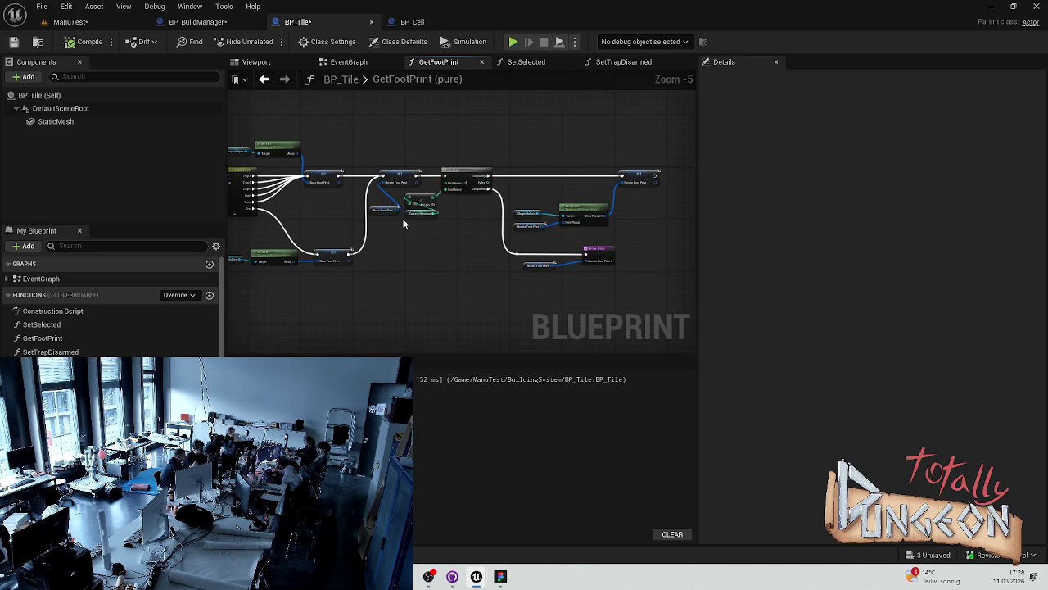
pyautogui.click(209, 23)
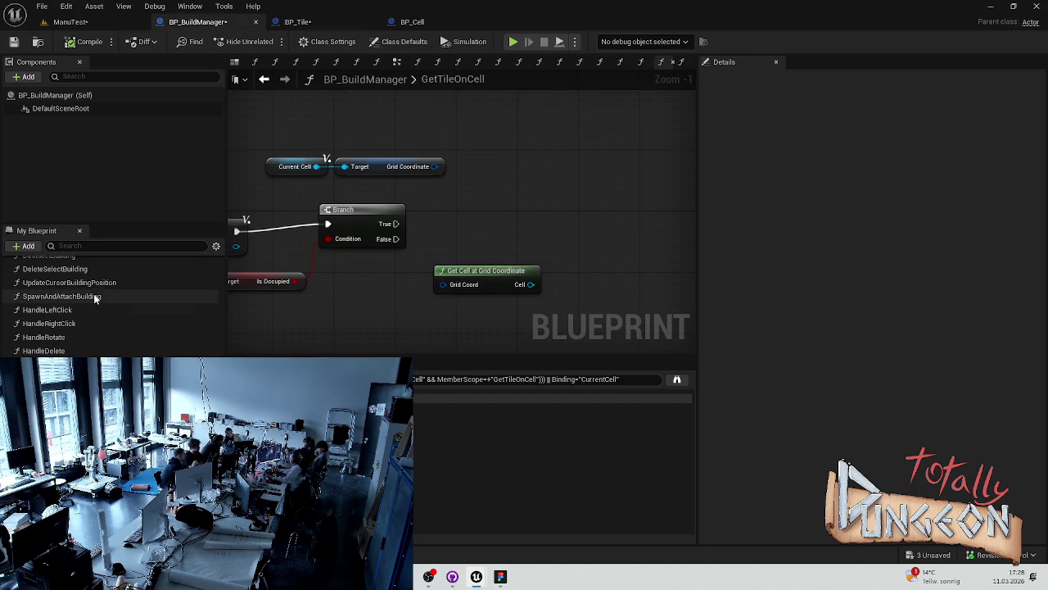
pyautogui.scroll(3, 130, 327)
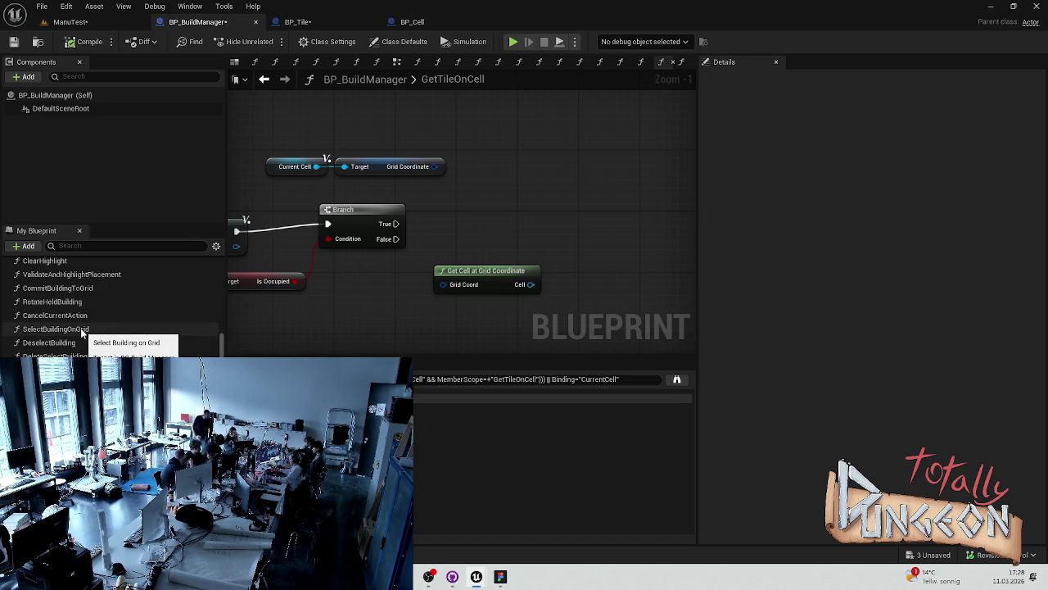
pyautogui.doubleClick(81, 330)
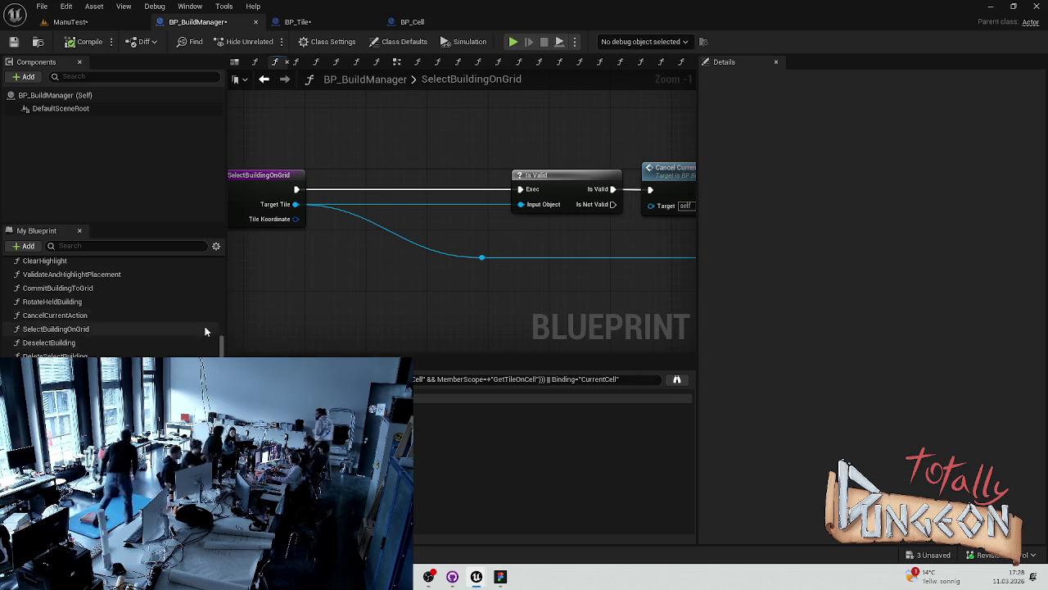
# Pan SelectBuildingOnGrid from its entry node to Cancel Current Action, SET Selected Tile and Set Selected.
pyautogui.moveTo(319, 235); pyautogui.dragTo(376, 237)
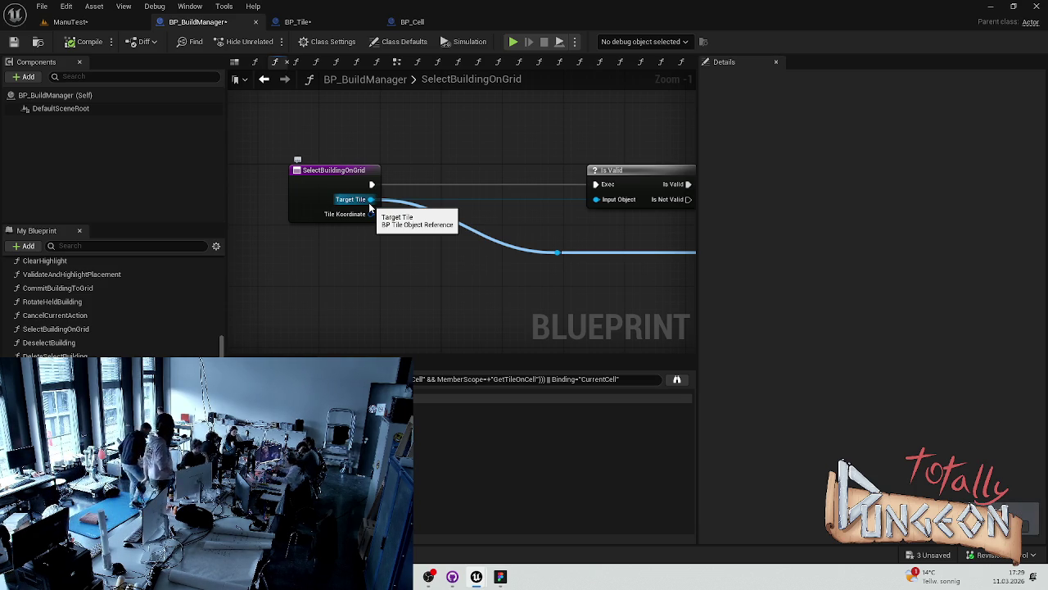
pyautogui.scroll(1, 369, 206)
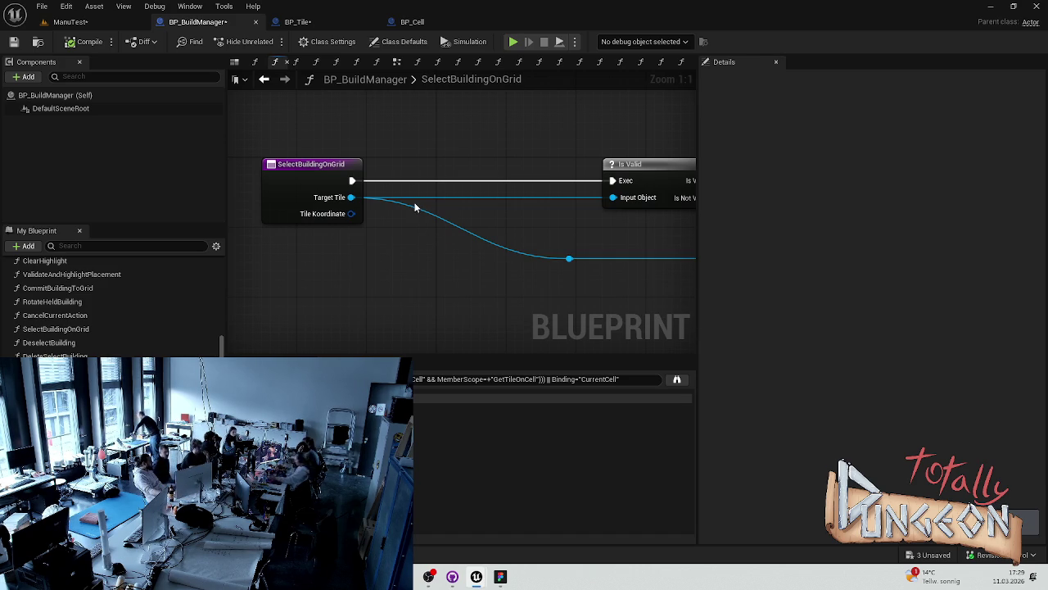
pyautogui.moveTo(560, 216); pyautogui.dragTo(434, 207)
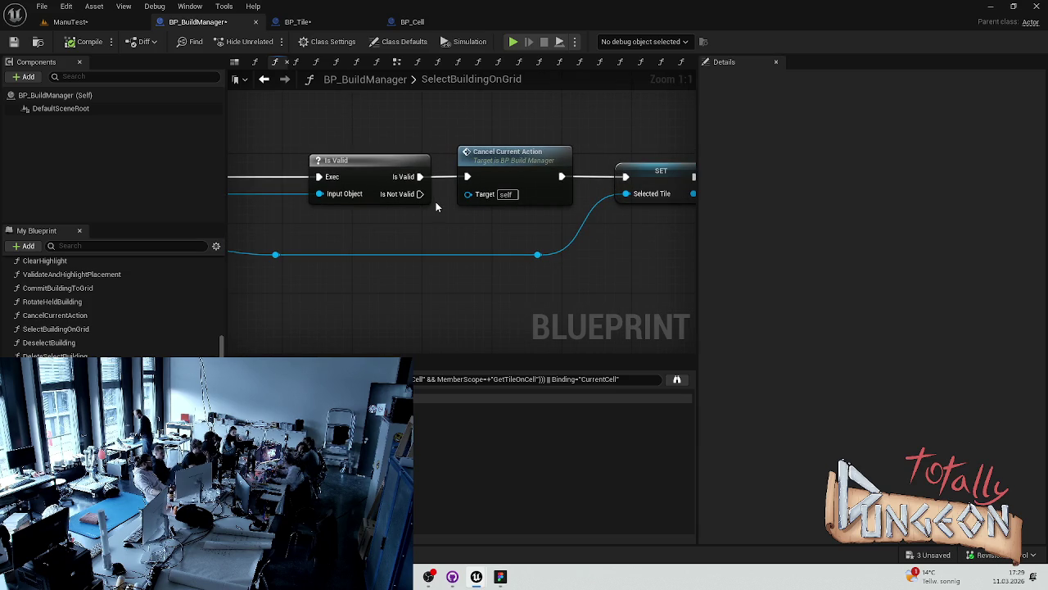
pyautogui.moveTo(664, 248); pyautogui.dragTo(417, 246)
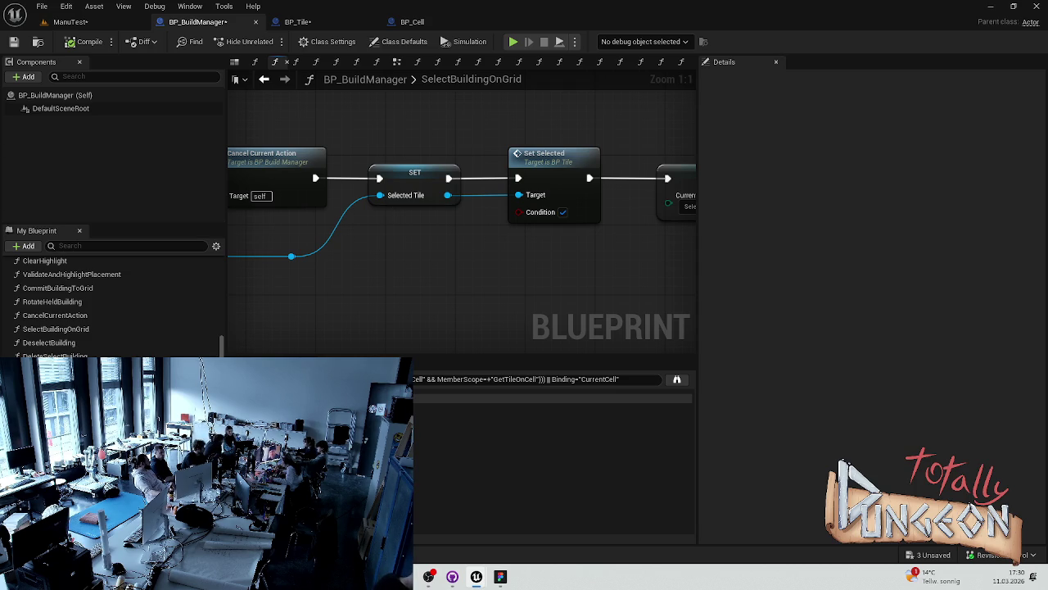
pyautogui.hotkey('alt', 'Tab')
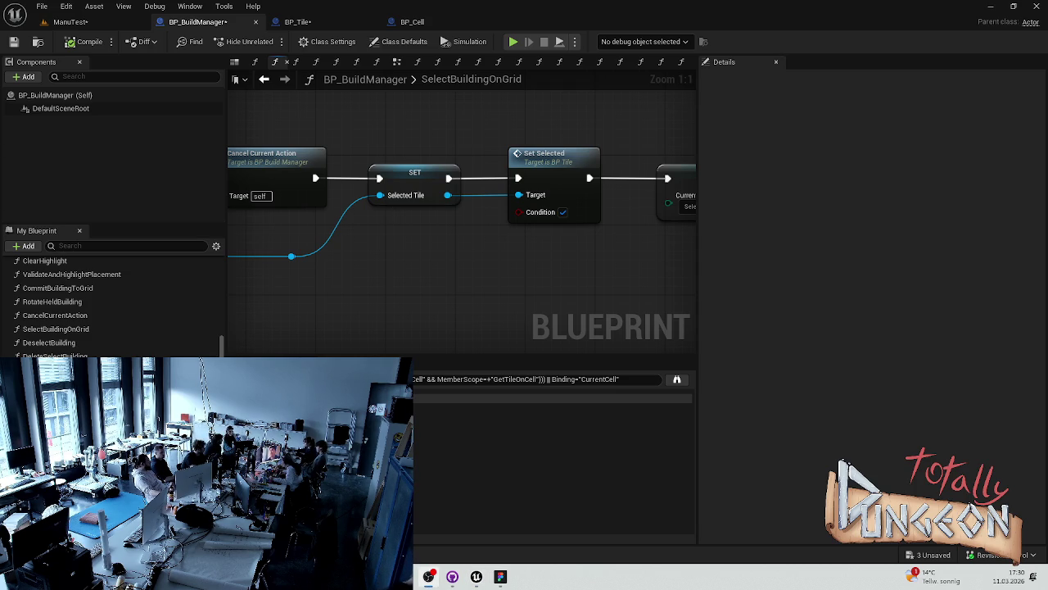